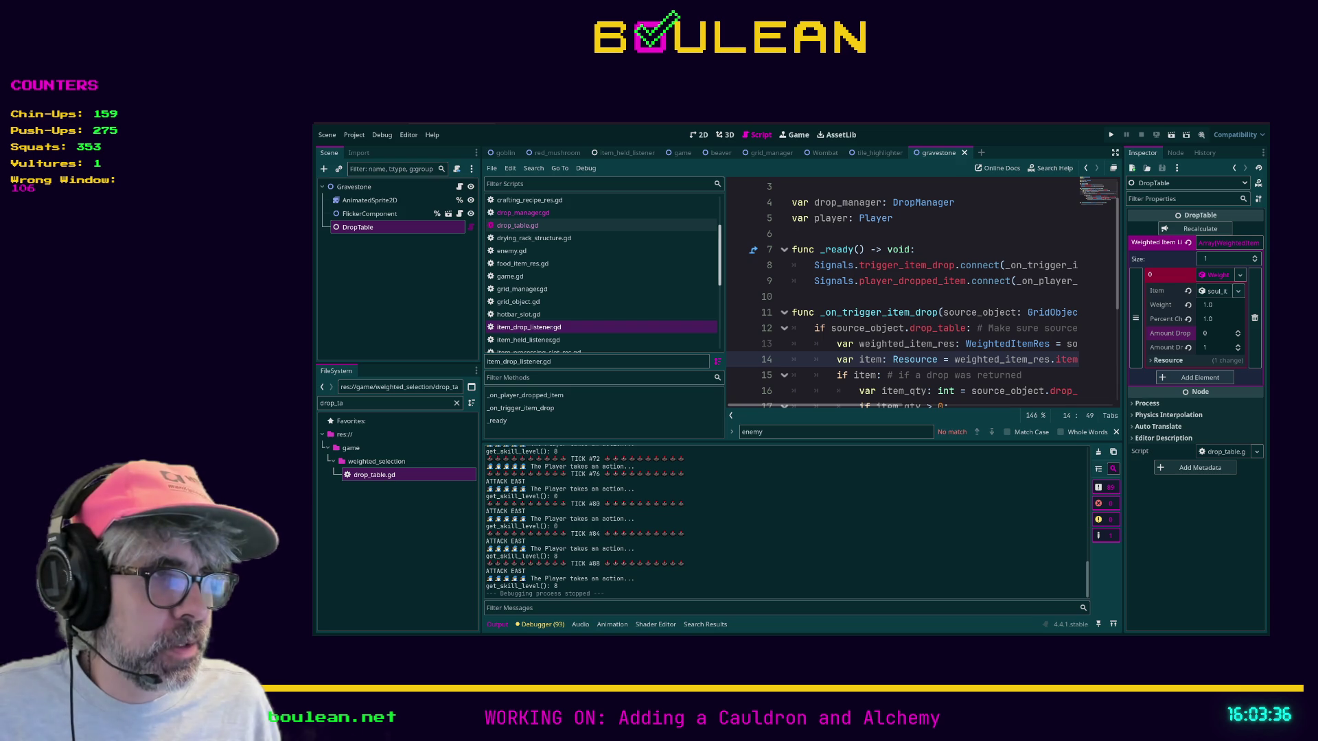
Leave the Godot editor for the browser and load the VIM Adventures site
{"action": "key", "text": "alt+Tab"}
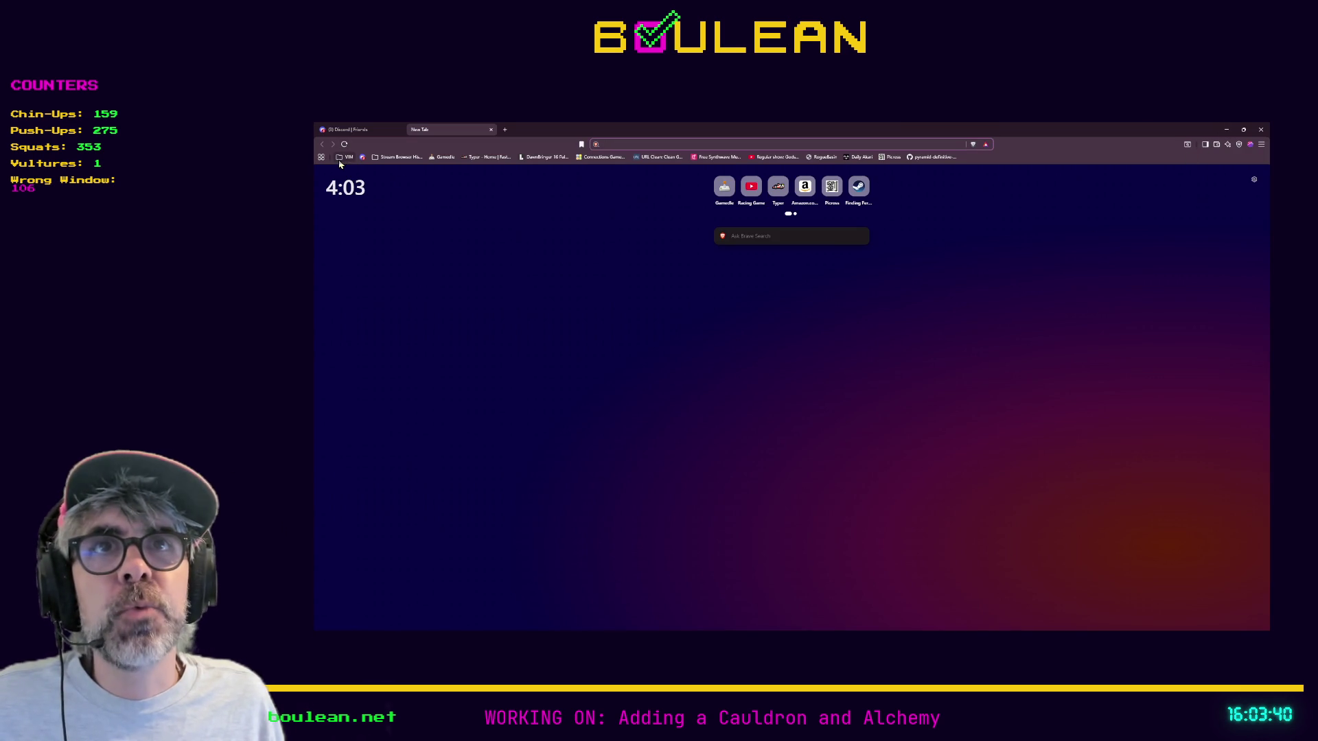
{"action": "left_click", "coordinate": [394, 172]}
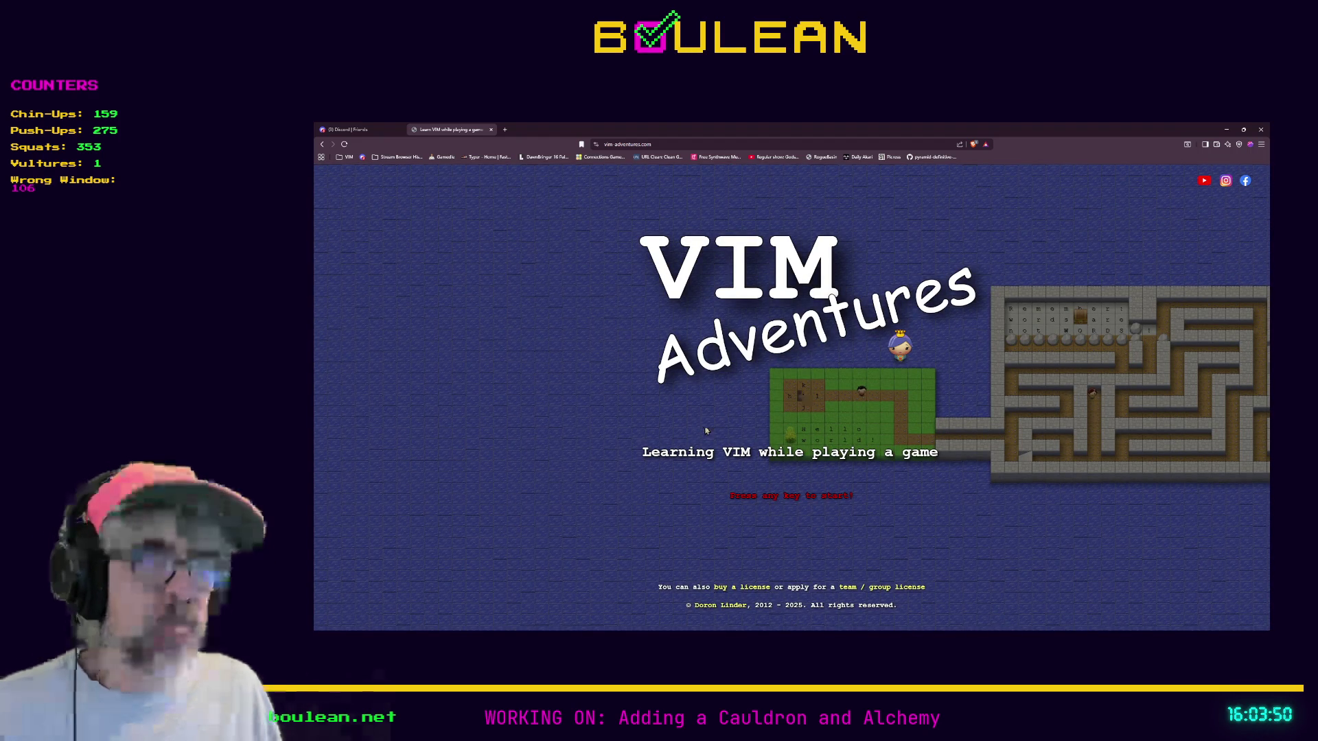
Start Level 1 of VIM Adventures, then open a fresh browser tab
{"action": "key", "text": "space"}
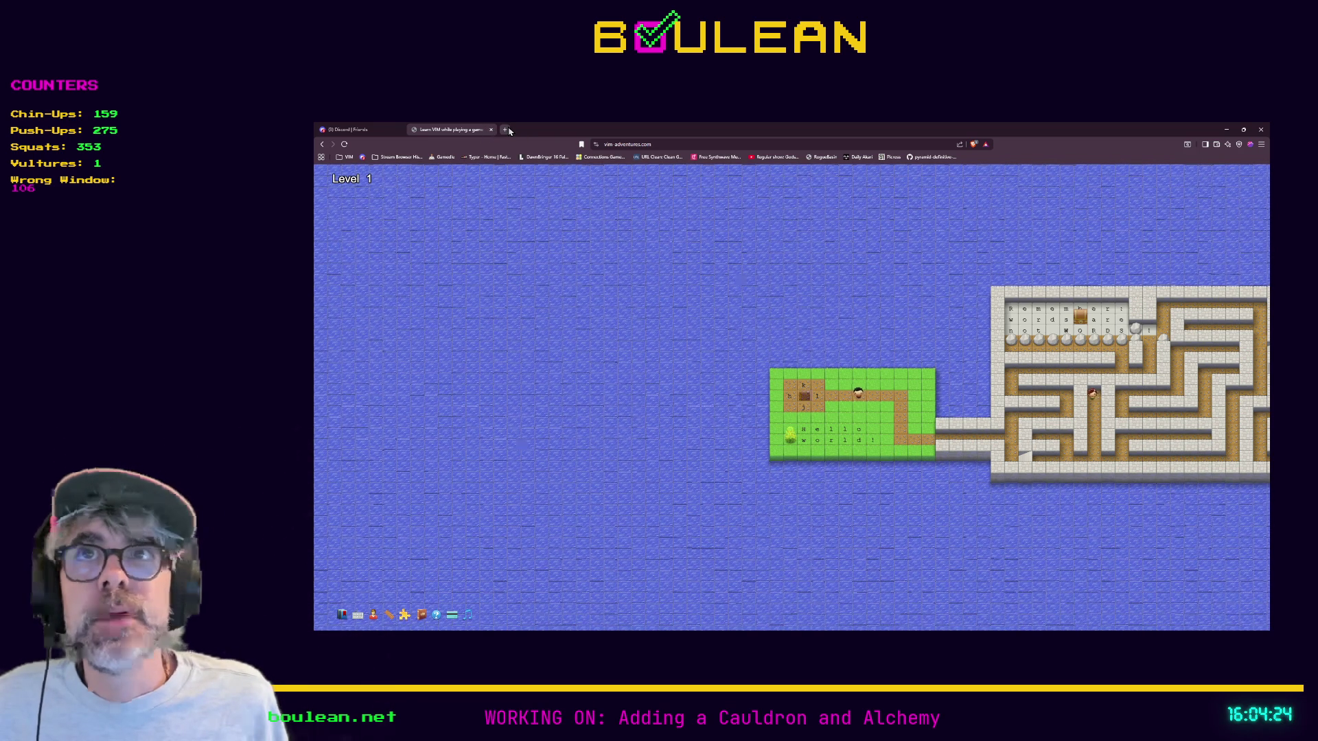
{"action": "left_click", "coordinate": [506, 130]}
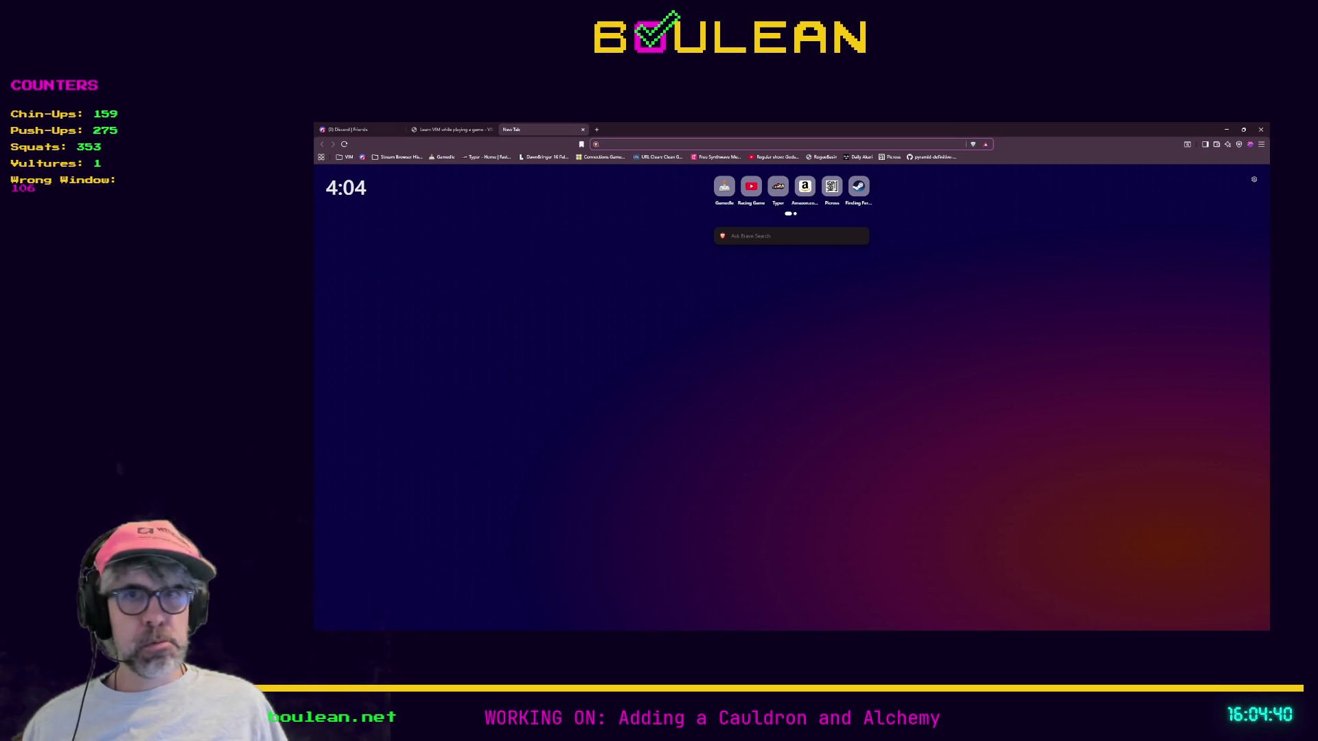
Bring up the front-facing beaver sprite in Aseprite, zoomed in and panned into view
{"action": "left_click", "coordinate": [1226, 129]}
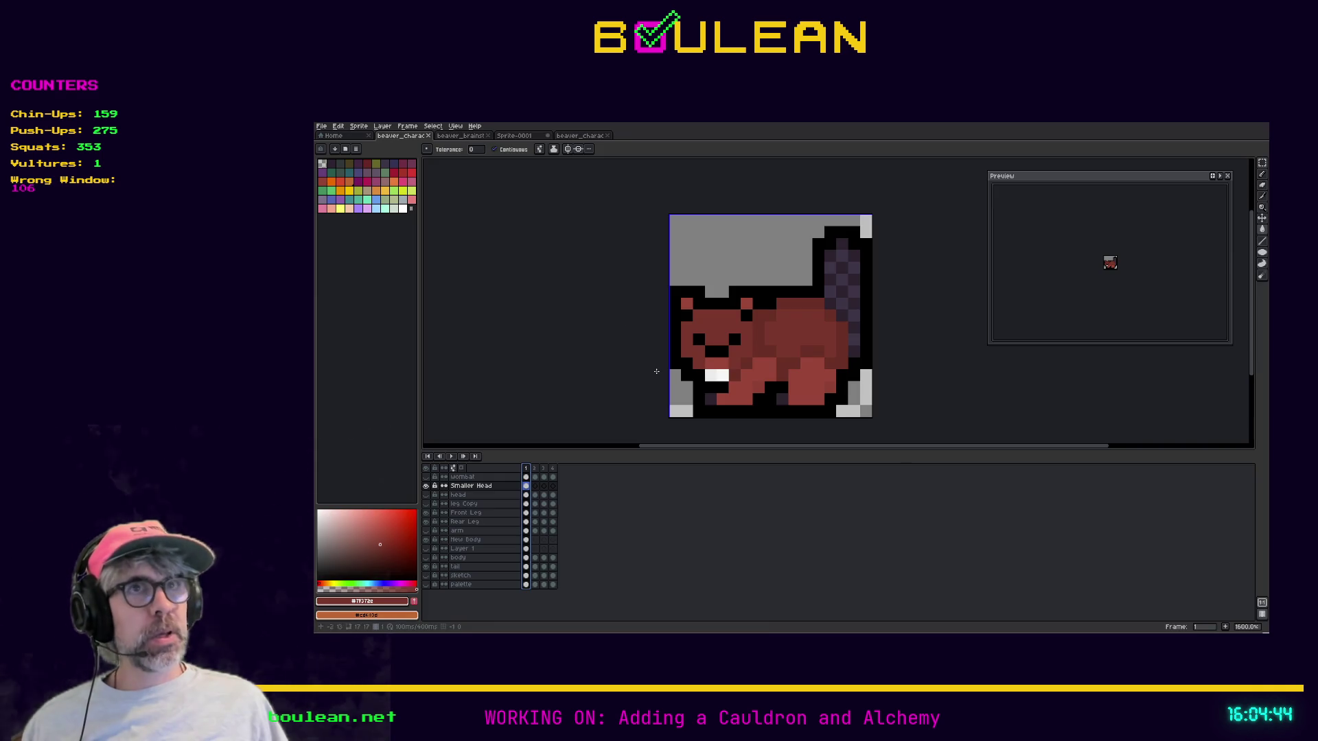
{"action": "left_click", "coordinate": [580, 135]}
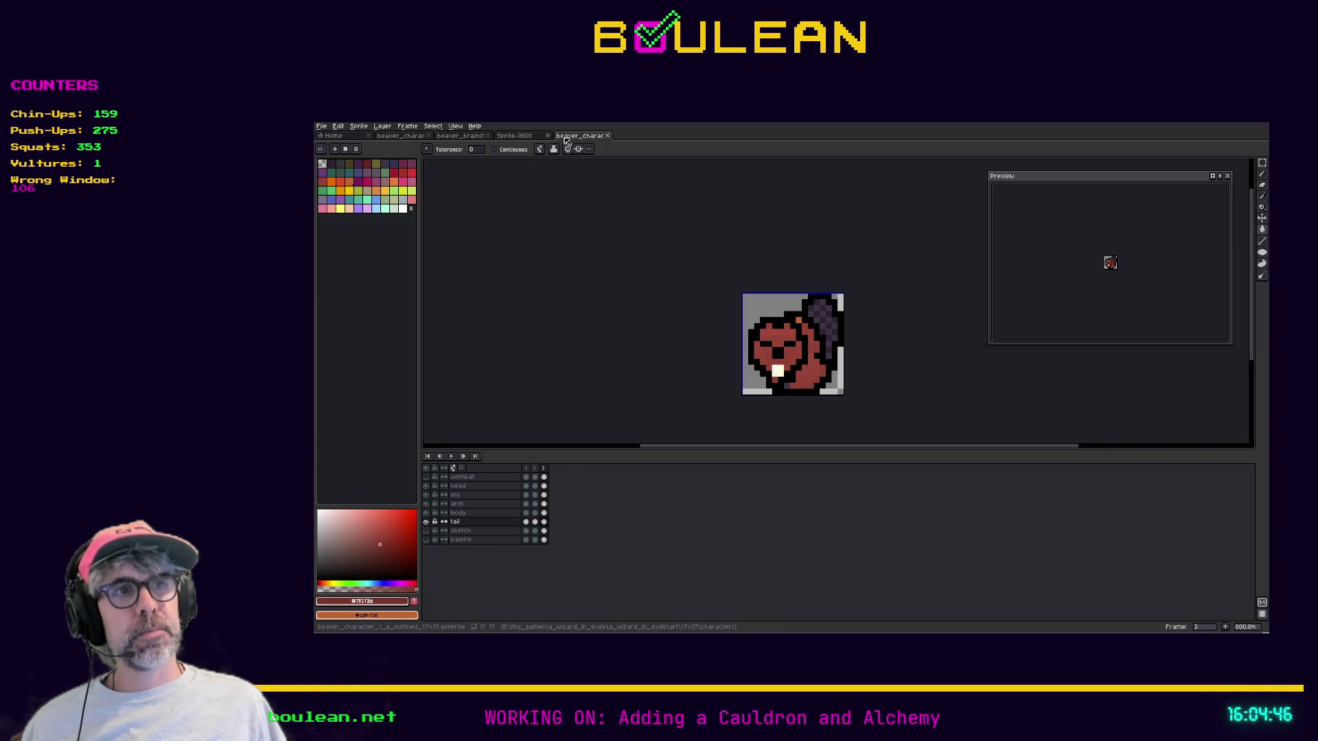
{"action": "scroll", "coordinate": [718, 344], "scroll_direction": "up", "scroll_amount": 1}
{"action": "scroll", "coordinate": [719, 346], "scroll_direction": "up", "scroll_amount": 1}
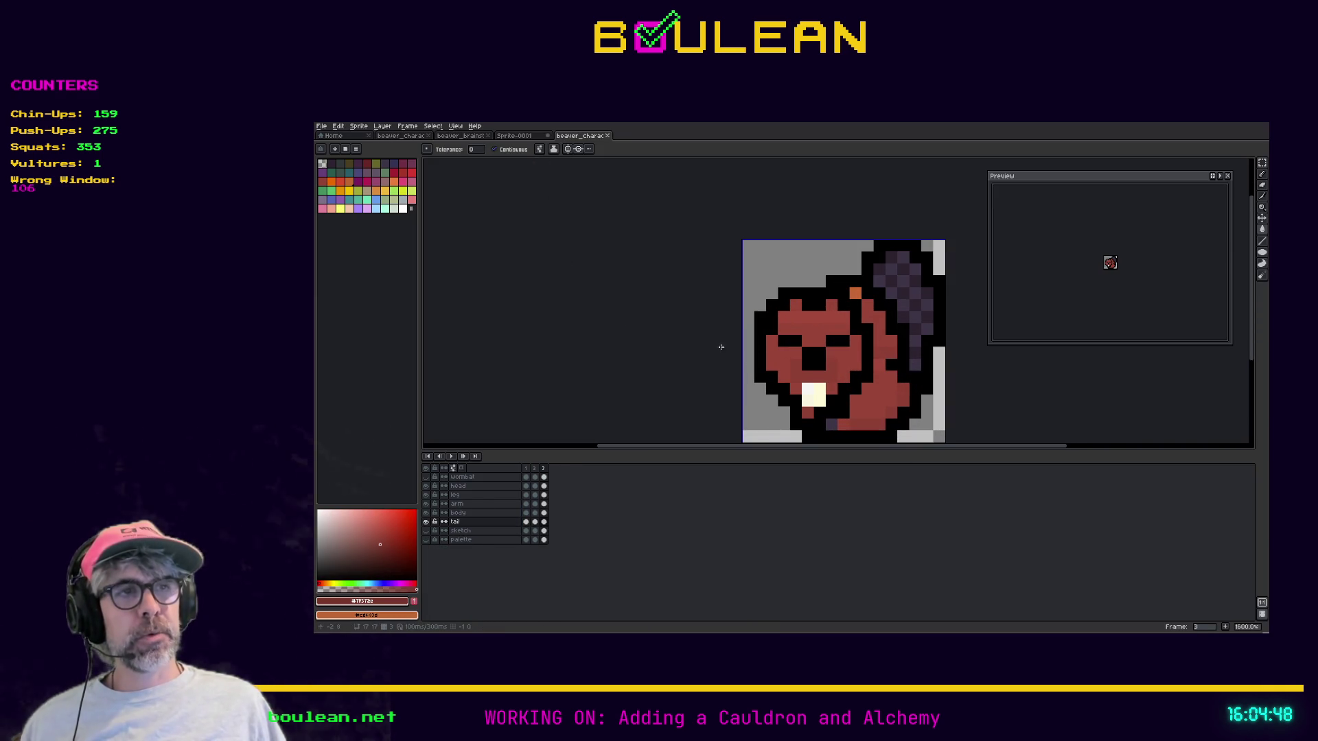
{"action": "key", "text": "h"}
{"action": "left_click_drag", "start_coordinate": [760, 362], "coordinate": [688, 333]}
{"action": "key", "text": "g"}
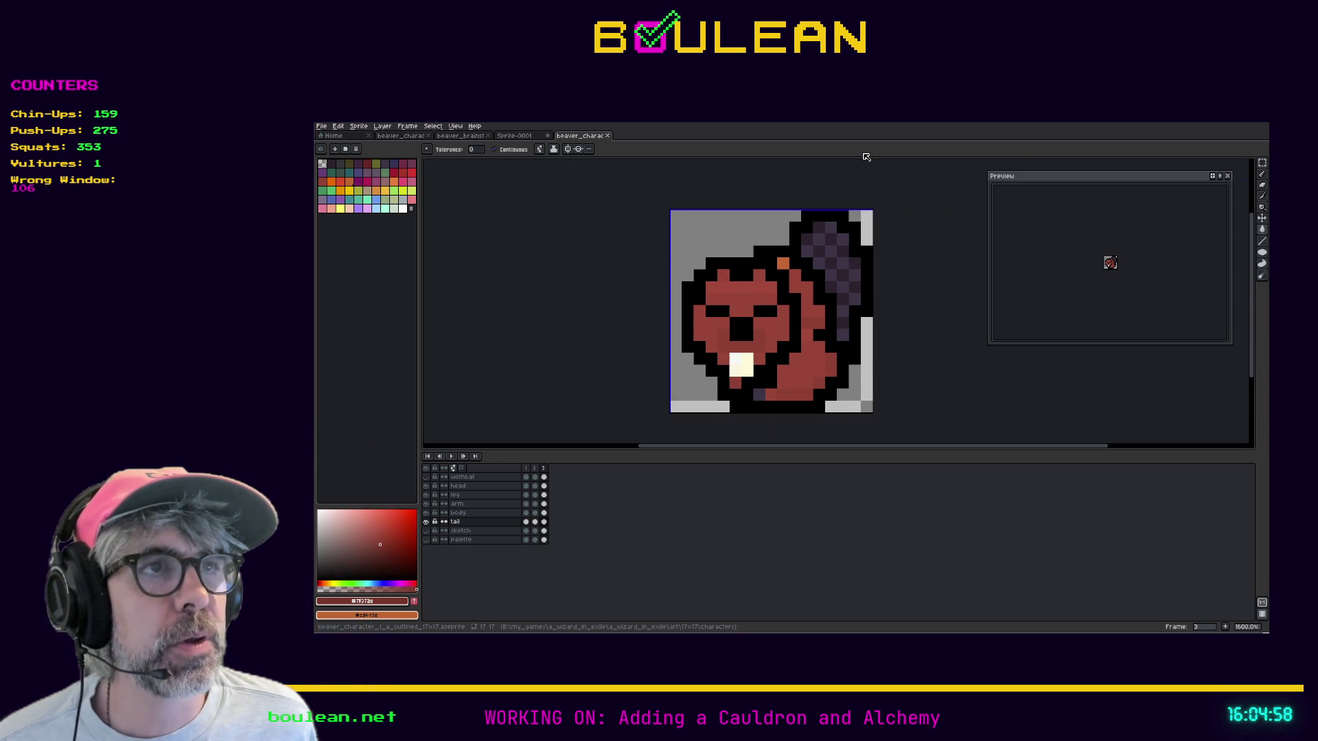
{"action": "key", "text": "v"}
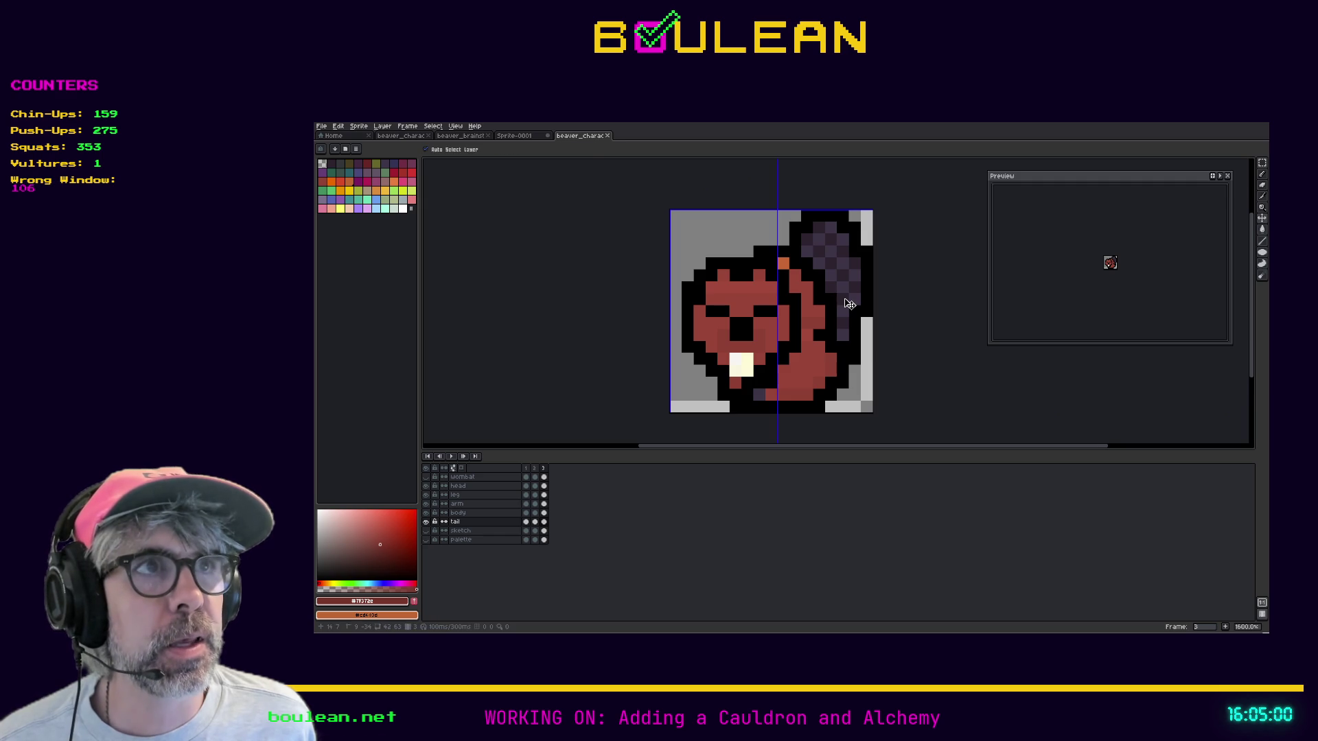
{"action": "key", "text": "g"}
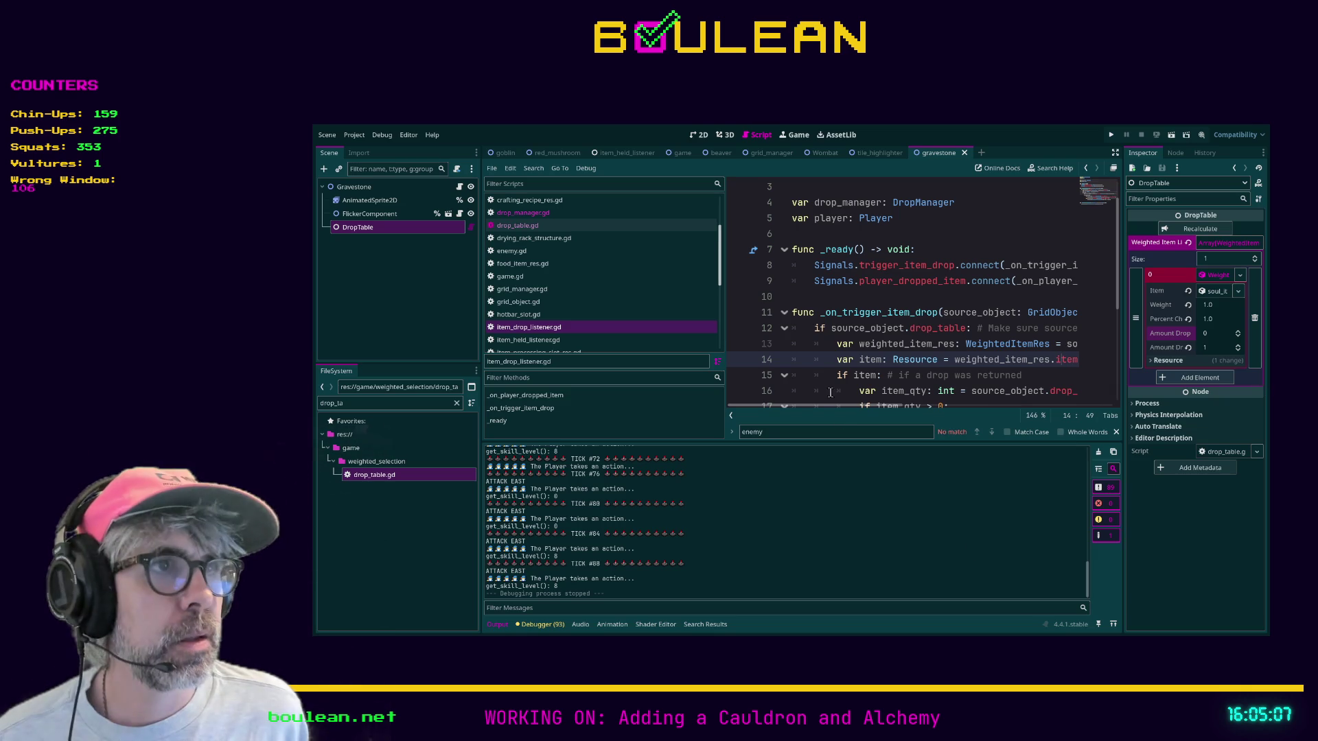
Run the Godot game, smite all goblins, and hide the debug panel
{"action": "left_click", "coordinate": [800, 370]}
{"action": "key", "text": "F5"}
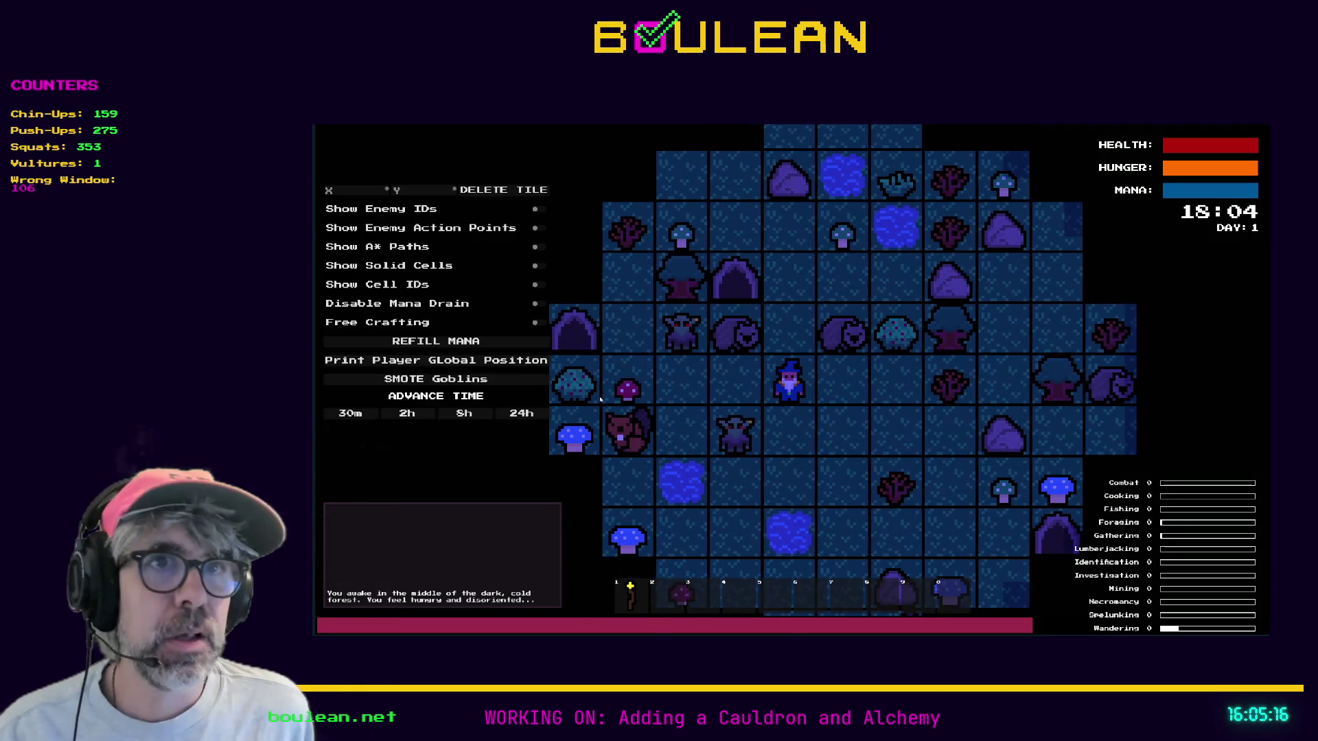
{"action": "left_click", "coordinate": [542, 381]}
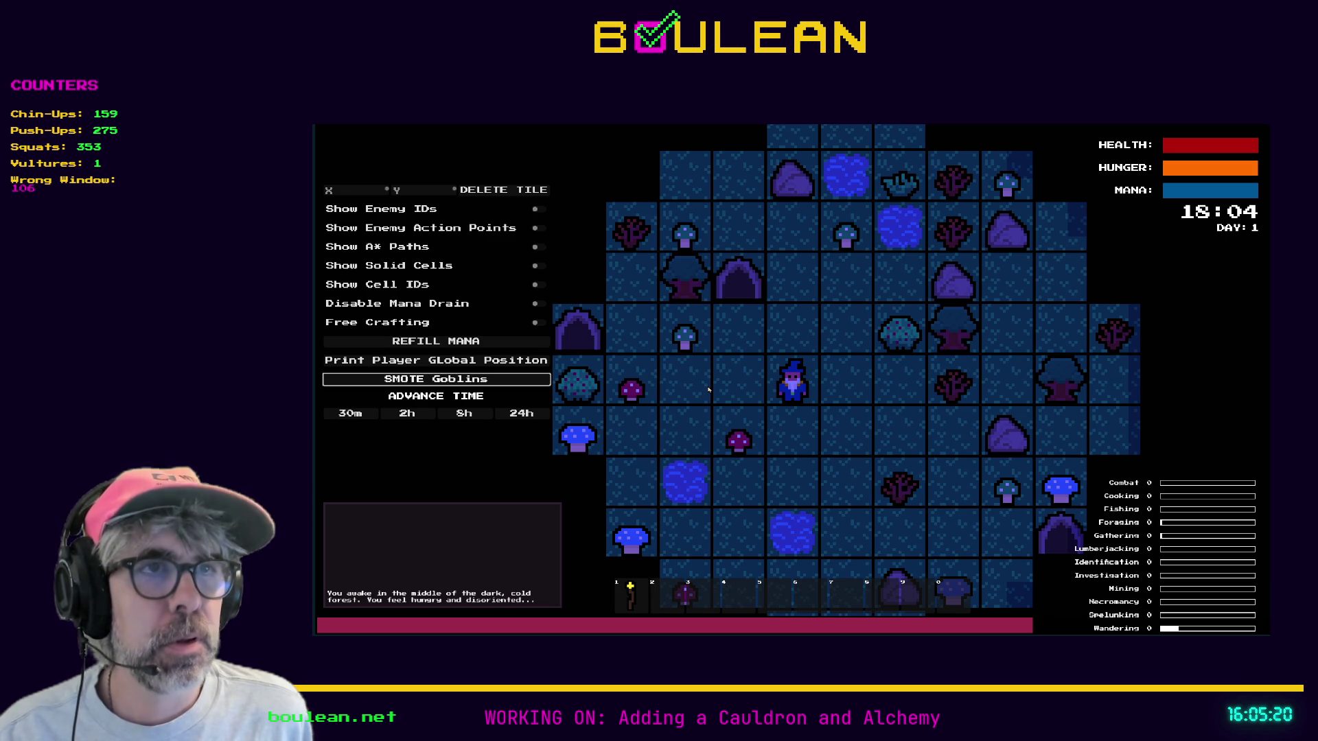
{"action": "key", "text": "grave"}
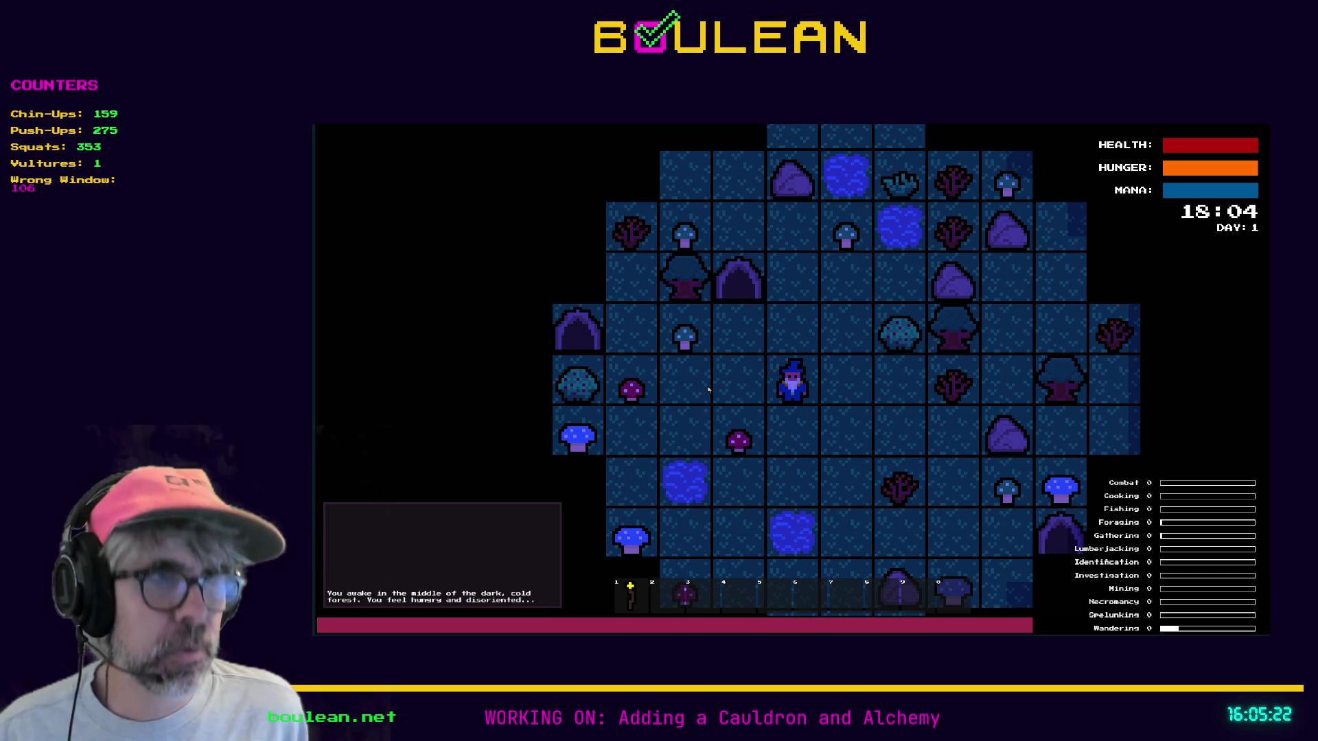
Restart the game, zoom in on the beaver enemy, then quit to the editor
{"action": "key", "text": "F5"}
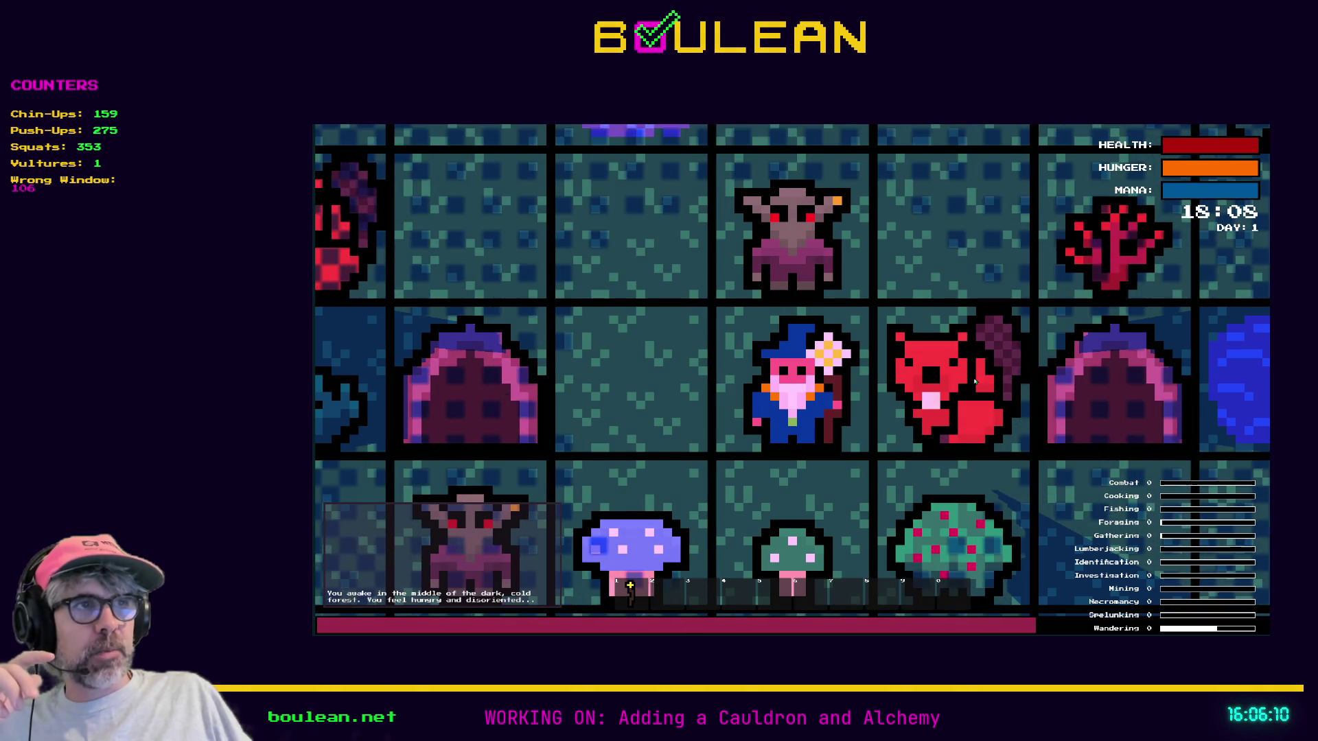
{"action": "scroll", "coordinate": [929, 389], "scroll_direction": "down", "scroll_amount": 2}
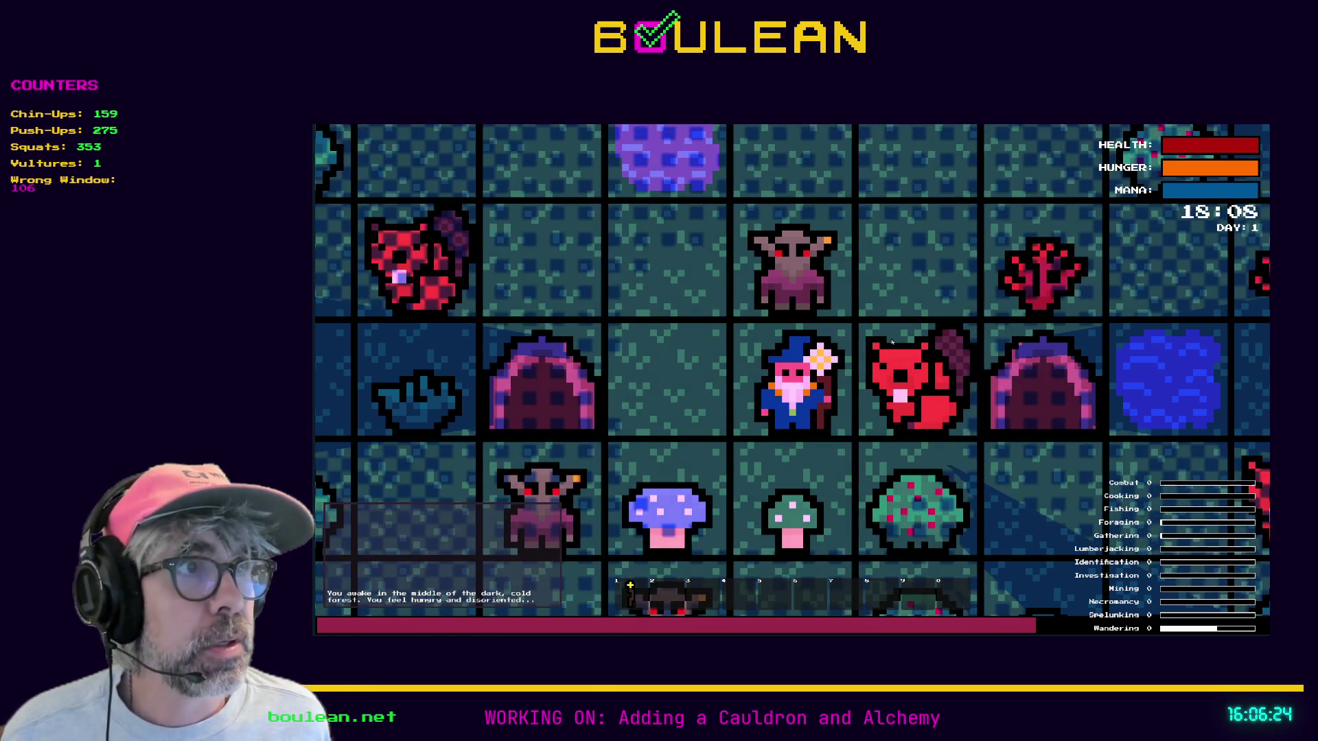
{"action": "key", "text": "alt+F4"}
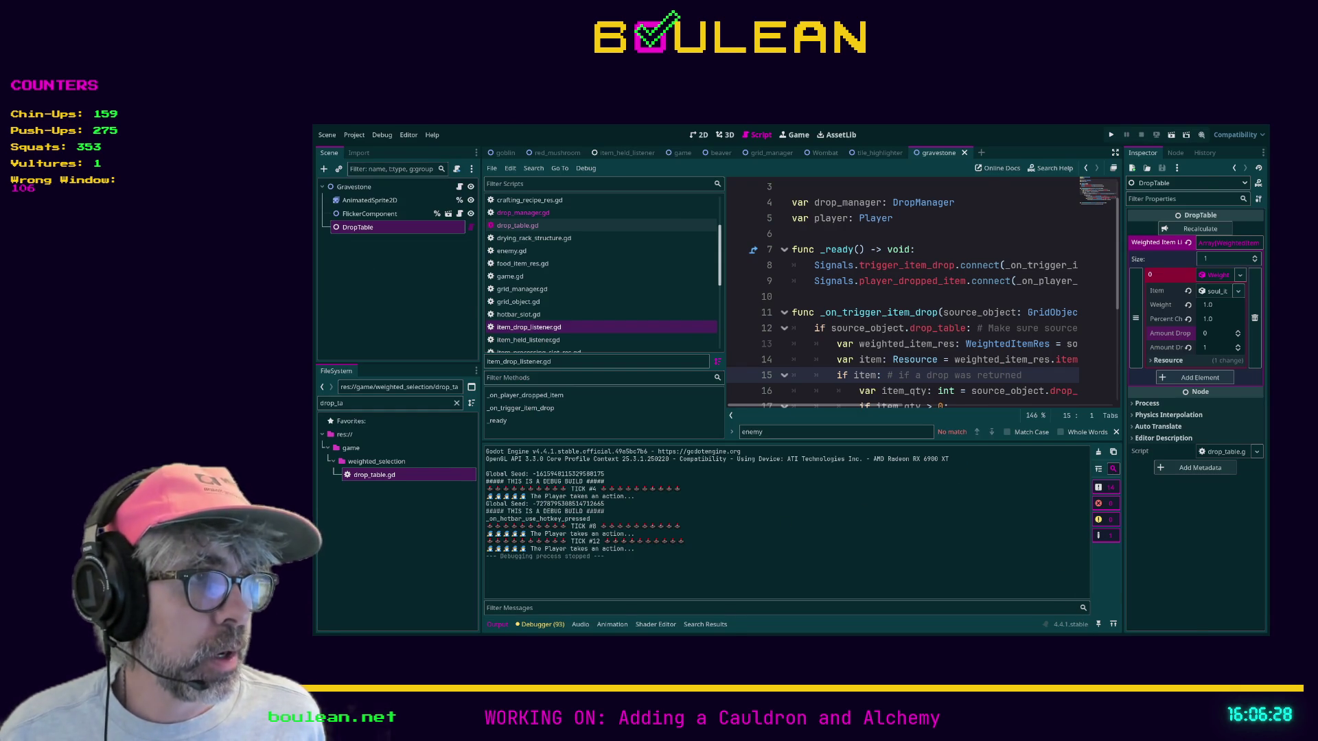
Open the side-view beaver sprite and pencil in a second black eye pixel
{"action": "key", "text": "alt+Tab"}
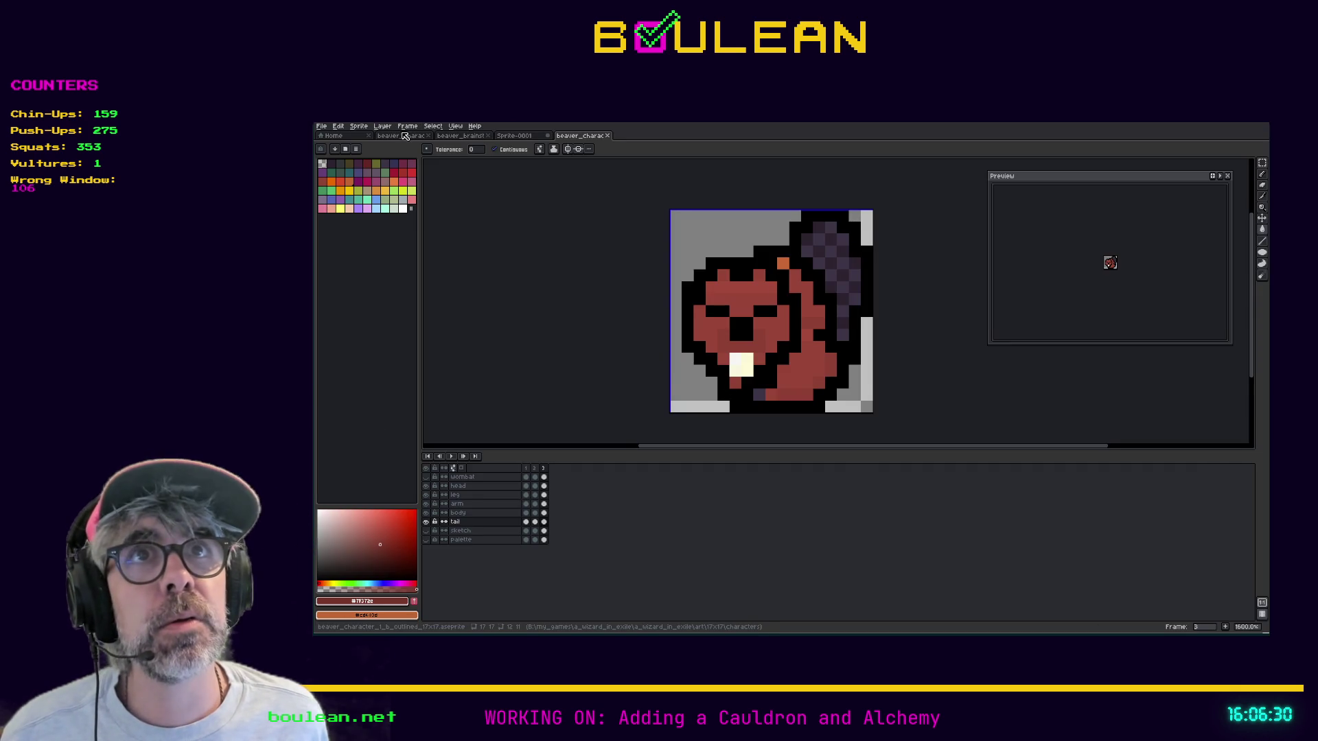
{"action": "left_click", "coordinate": [404, 136]}
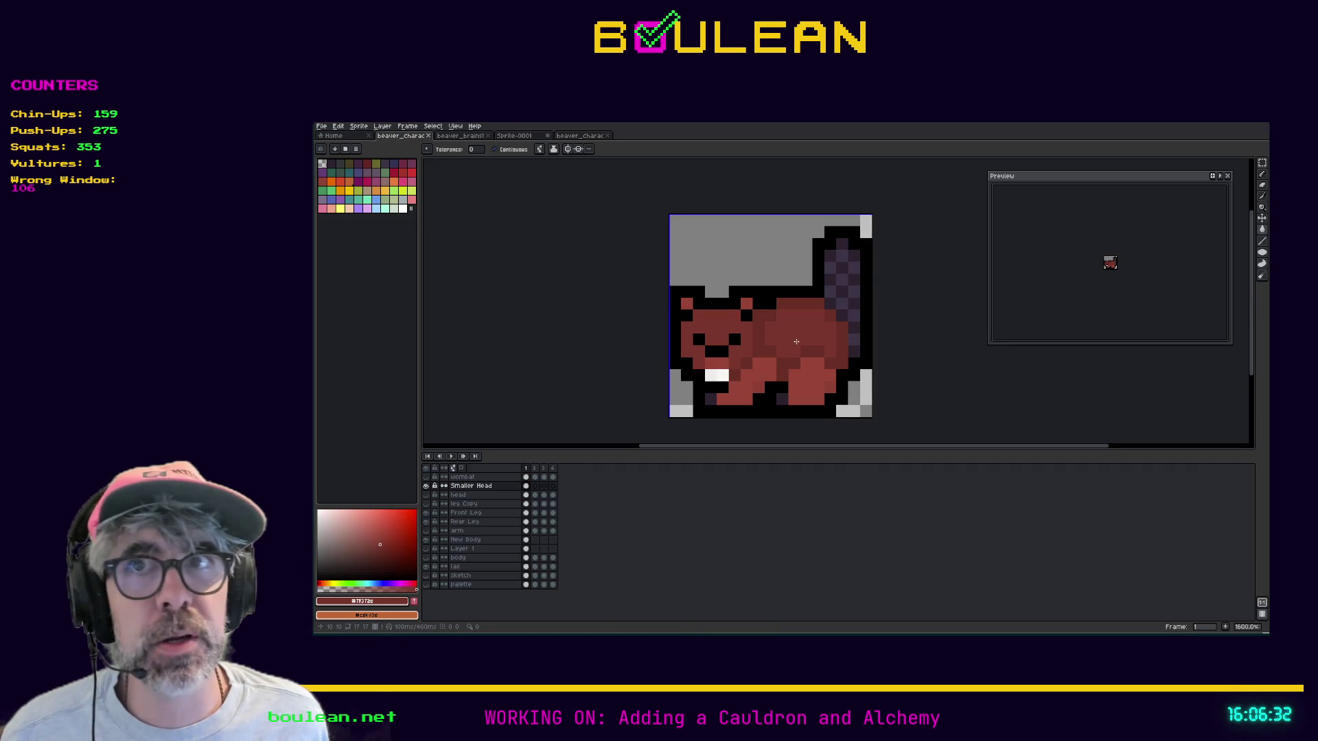
{"action": "scroll", "coordinate": [796, 341], "scroll_direction": "up", "scroll_amount": 1}
{"action": "scroll", "coordinate": [704, 332], "scroll_direction": "down", "scroll_amount": 1}
{"action": "left_click", "coordinate": [705, 332]}
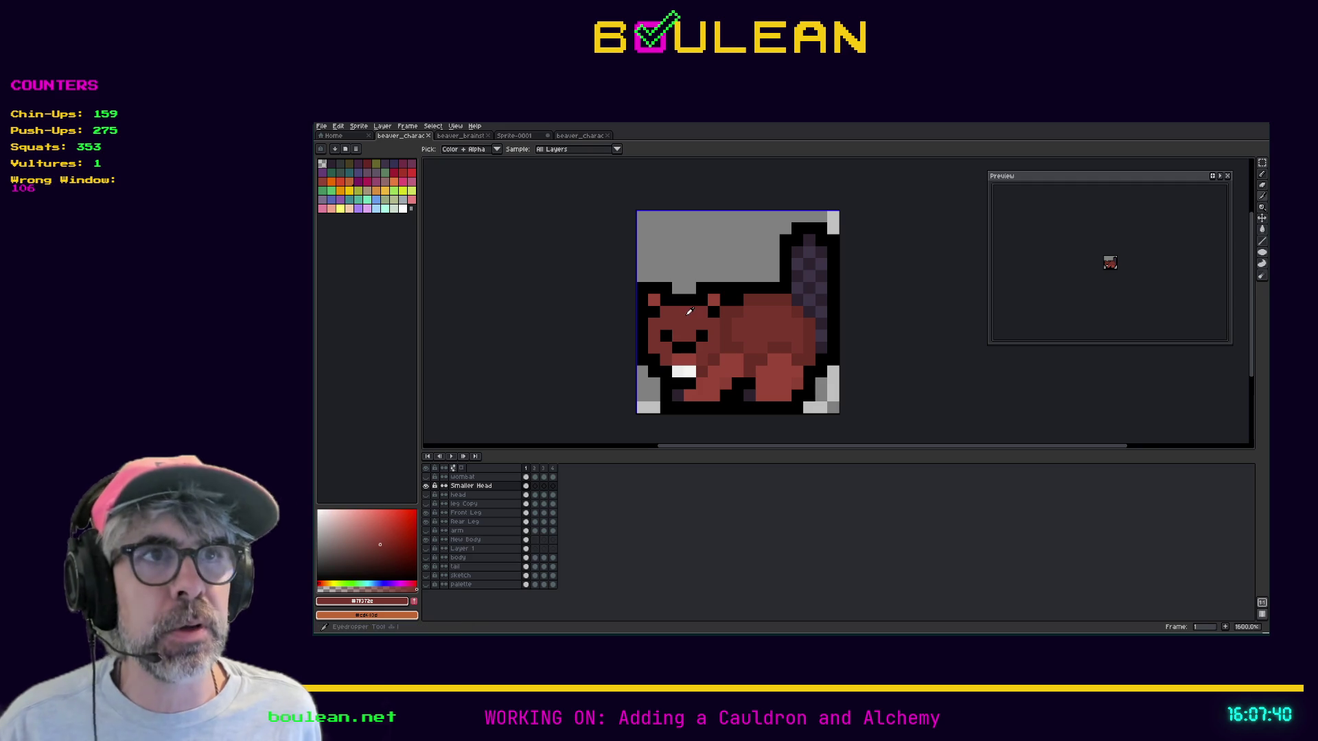
Fill the beaver's three light red body and leg patches dark red and save the sprite
{"action": "key", "text": "g"}
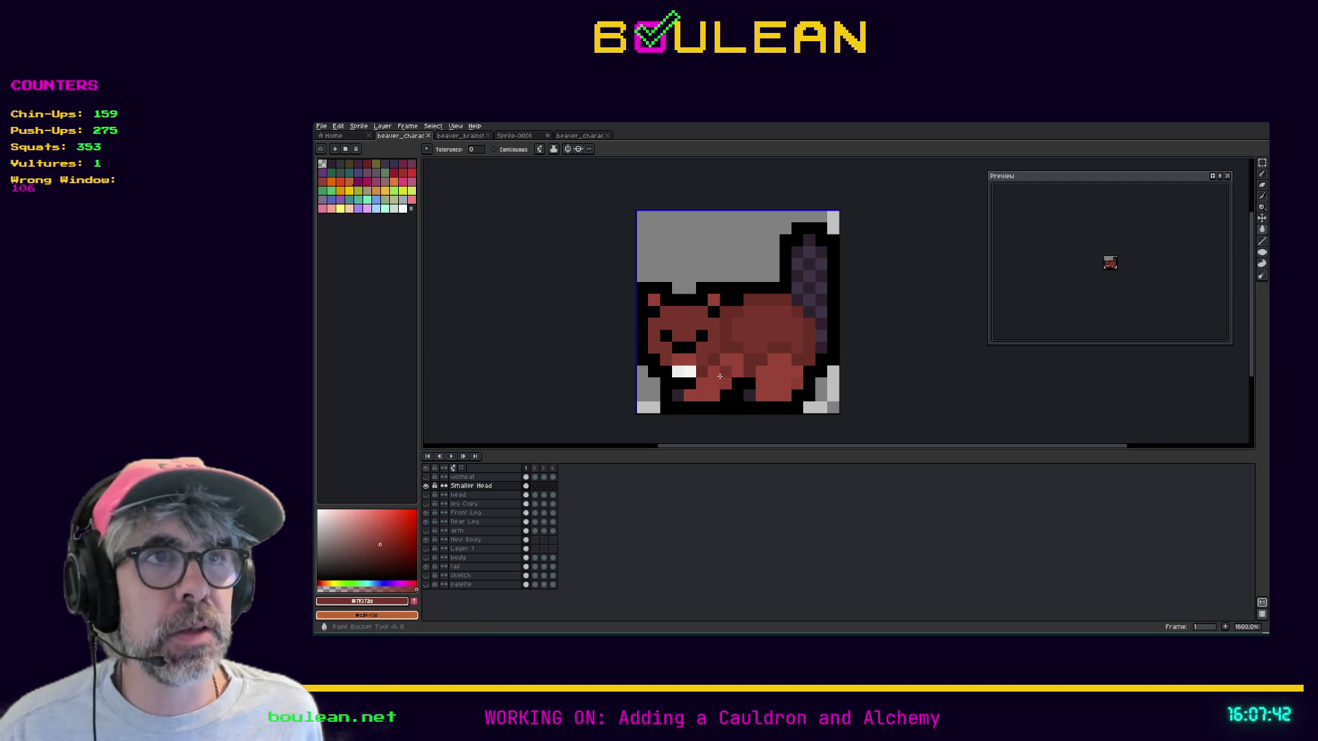
{"action": "left_click", "coordinate": [690, 395]}
{"action": "left_click", "coordinate": [734, 371]}
{"action": "left_click", "coordinate": [777, 374]}
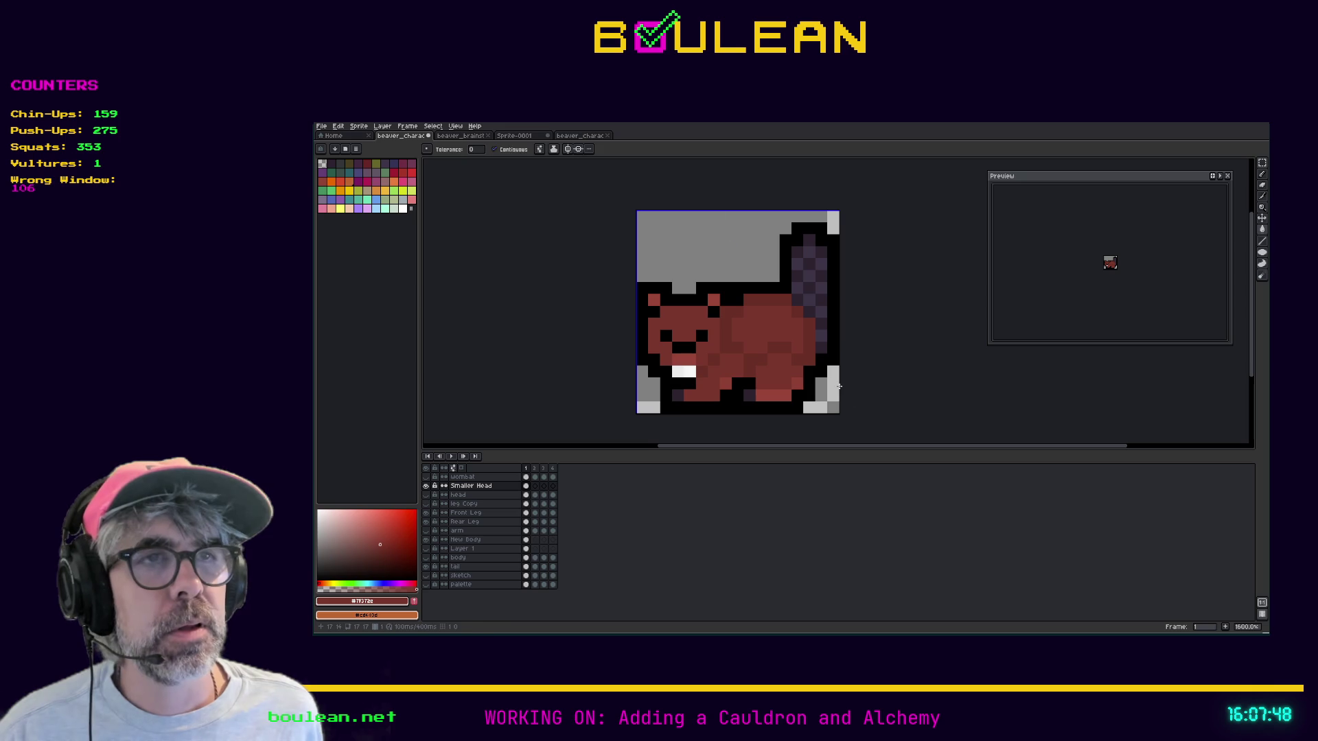
{"action": "key", "text": "ctrl+s"}
{"action": "key", "text": "ctrl+s"}
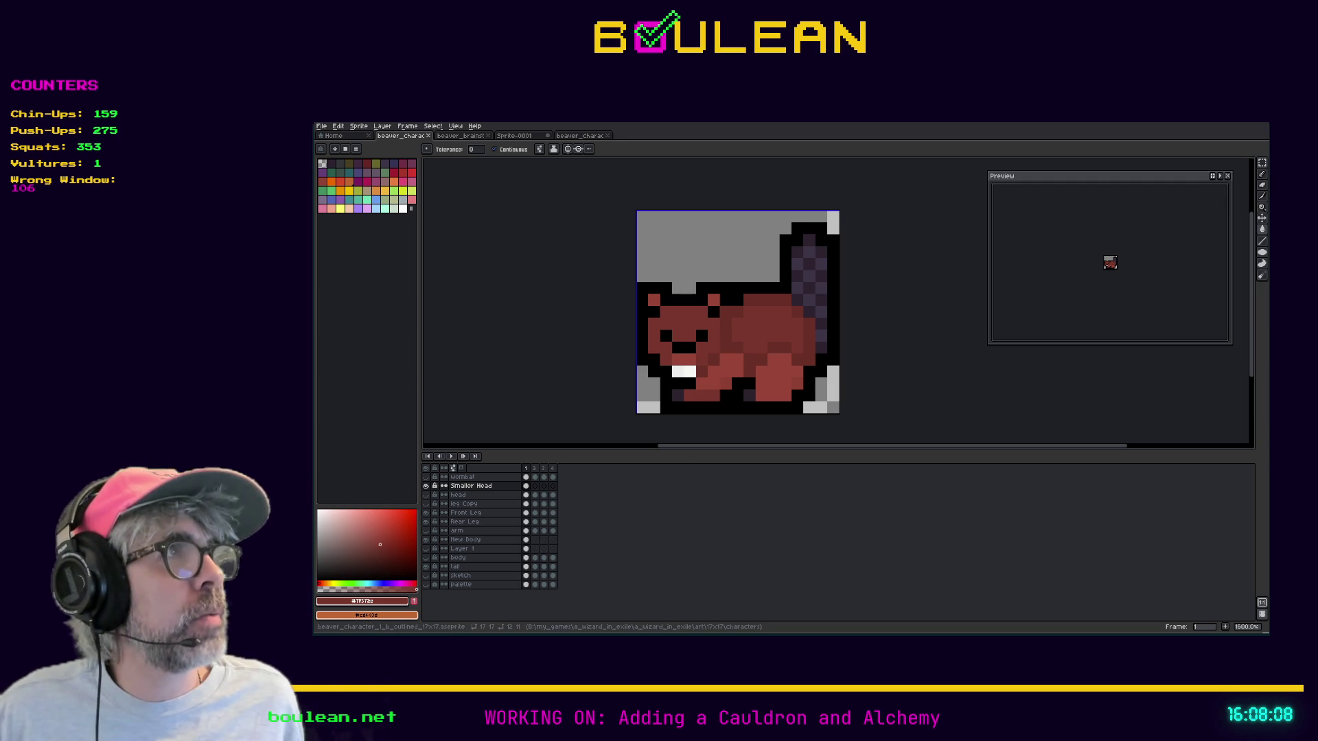
{"action": "key", "text": "alt+Tab"}
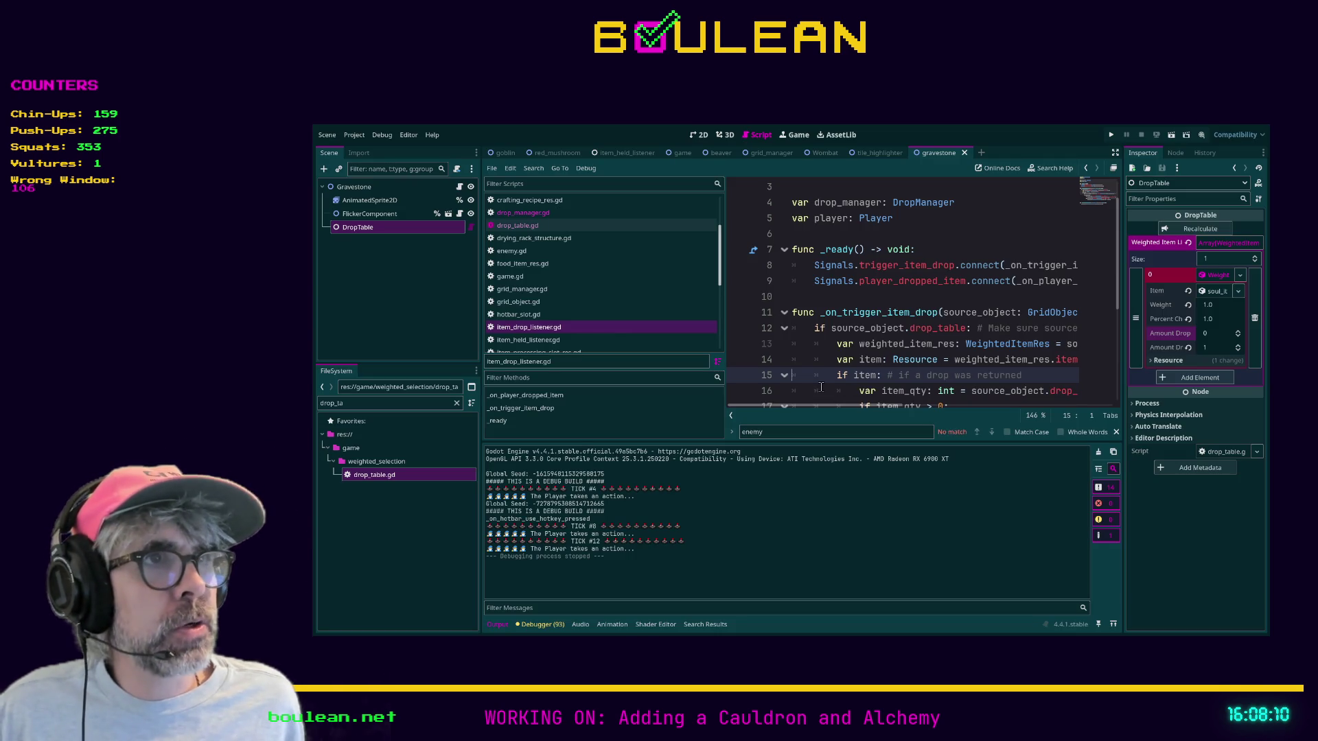
Run the Godot project again to see the updated beaver enemies
{"action": "left_click", "coordinate": [821, 388]}
{"action": "key", "text": "F5"}
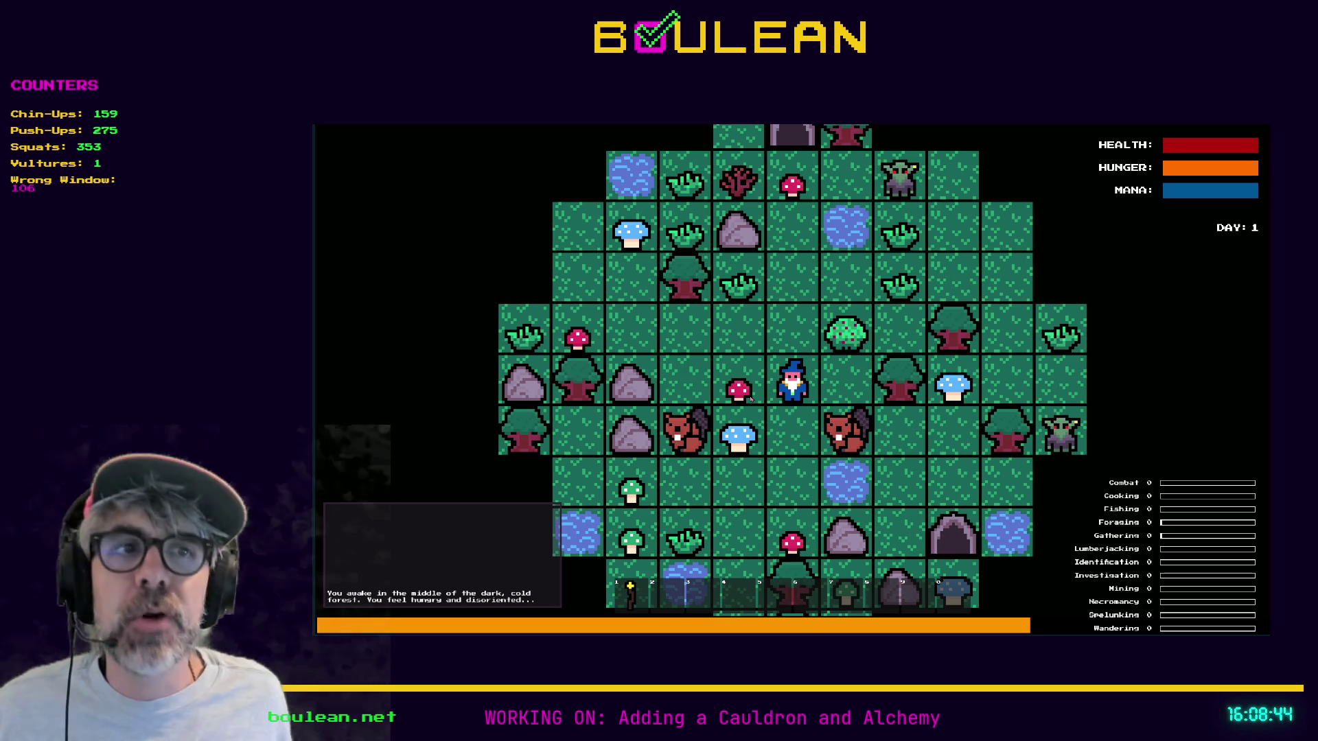
Zoom in on the game board, then quit the game back to the editor
{"action": "scroll", "coordinate": [714, 432], "scroll_direction": "up", "scroll_amount": 3}
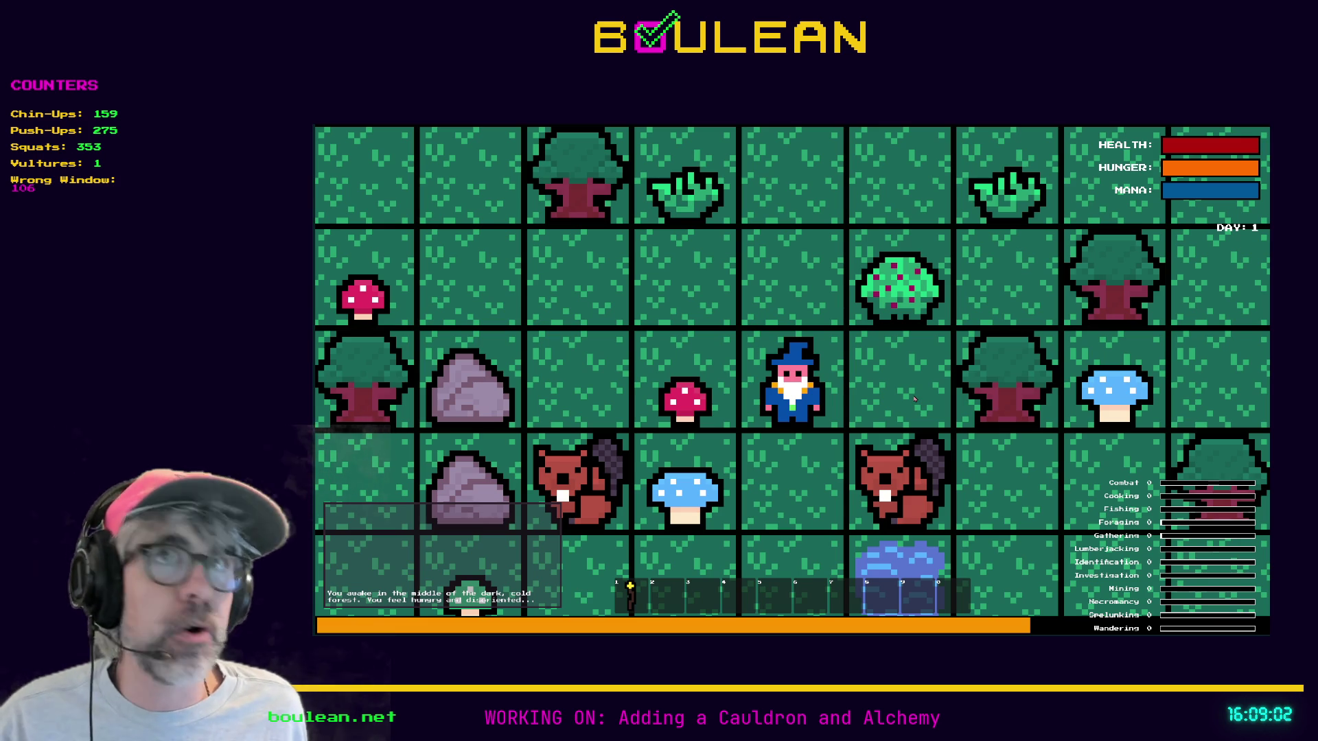
{"action": "key", "text": "alt+F4"}
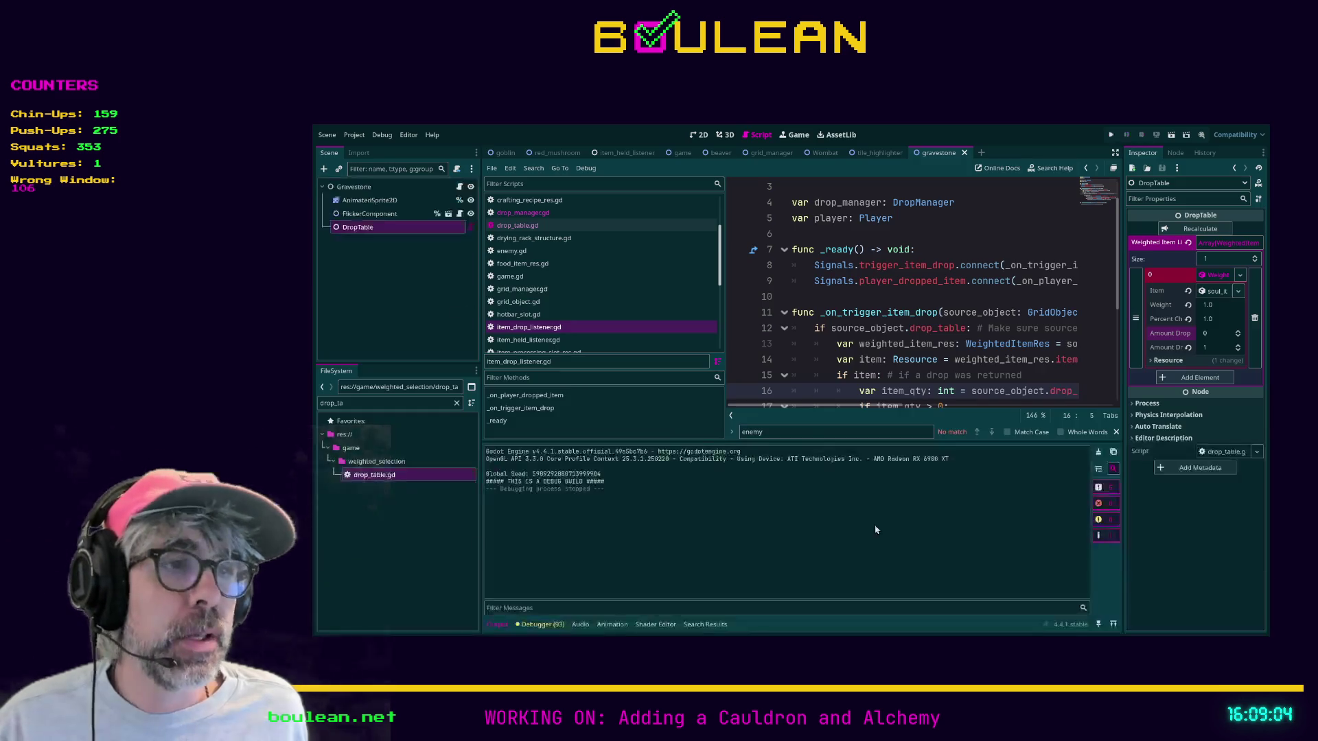
Switch from Godot to the side-view beaver sprite in Aseprite
{"action": "key", "text": "alt+Tab"}
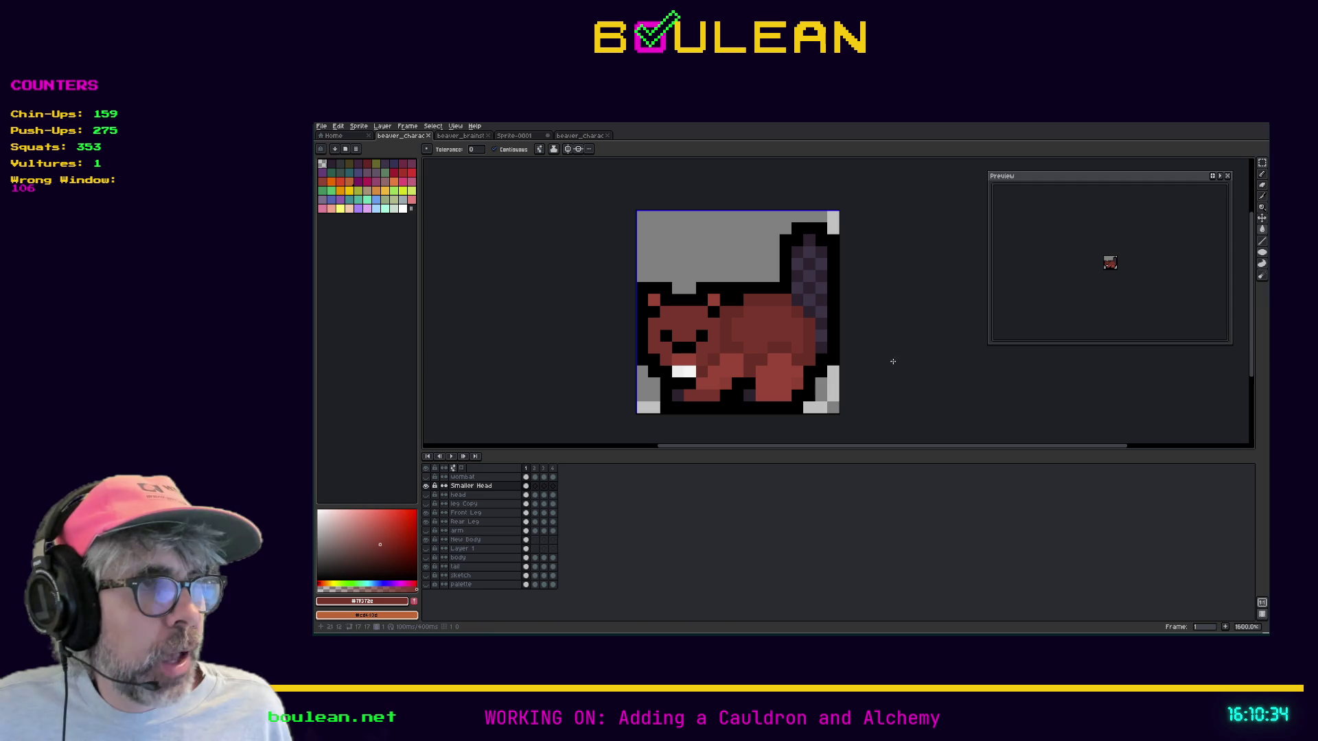
{"action": "key", "text": "alt+Tab"}
Run the game, zoom in on the reddish-brown beavers roaming the map, then stop it with F8
{"action": "left_click", "coordinate": [809, 377]}
{"action": "key", "text": "F5"}
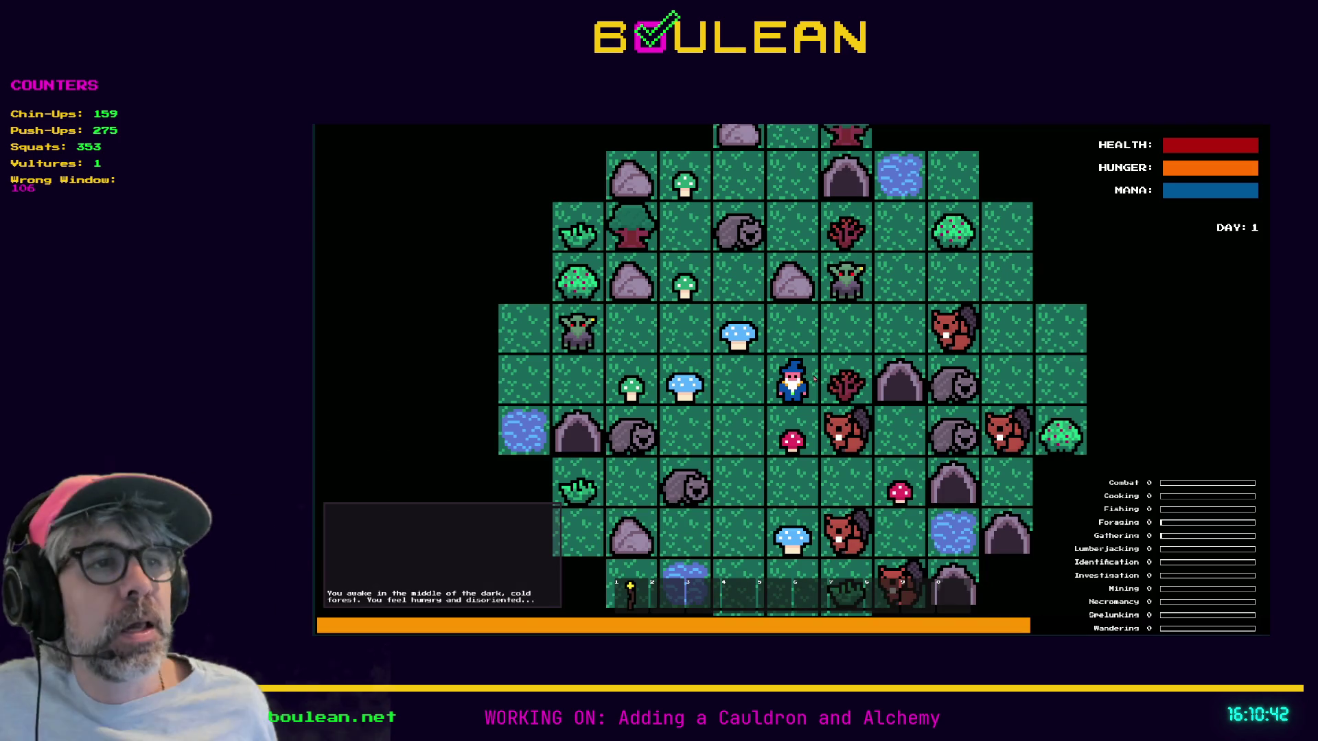
{"action": "scroll", "coordinate": [814, 379], "scroll_direction": "up", "scroll_amount": 3}
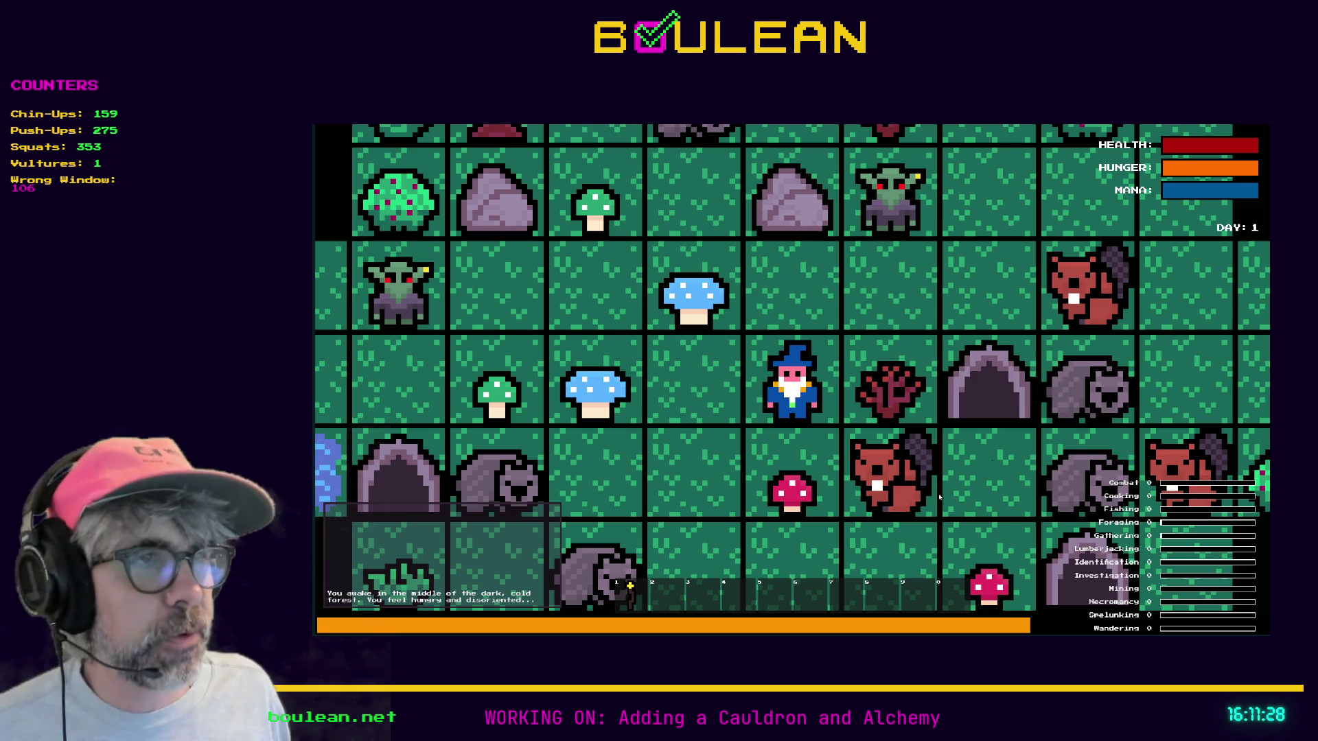
{"action": "scroll", "coordinate": [816, 409], "scroll_direction": "up", "scroll_amount": 1}
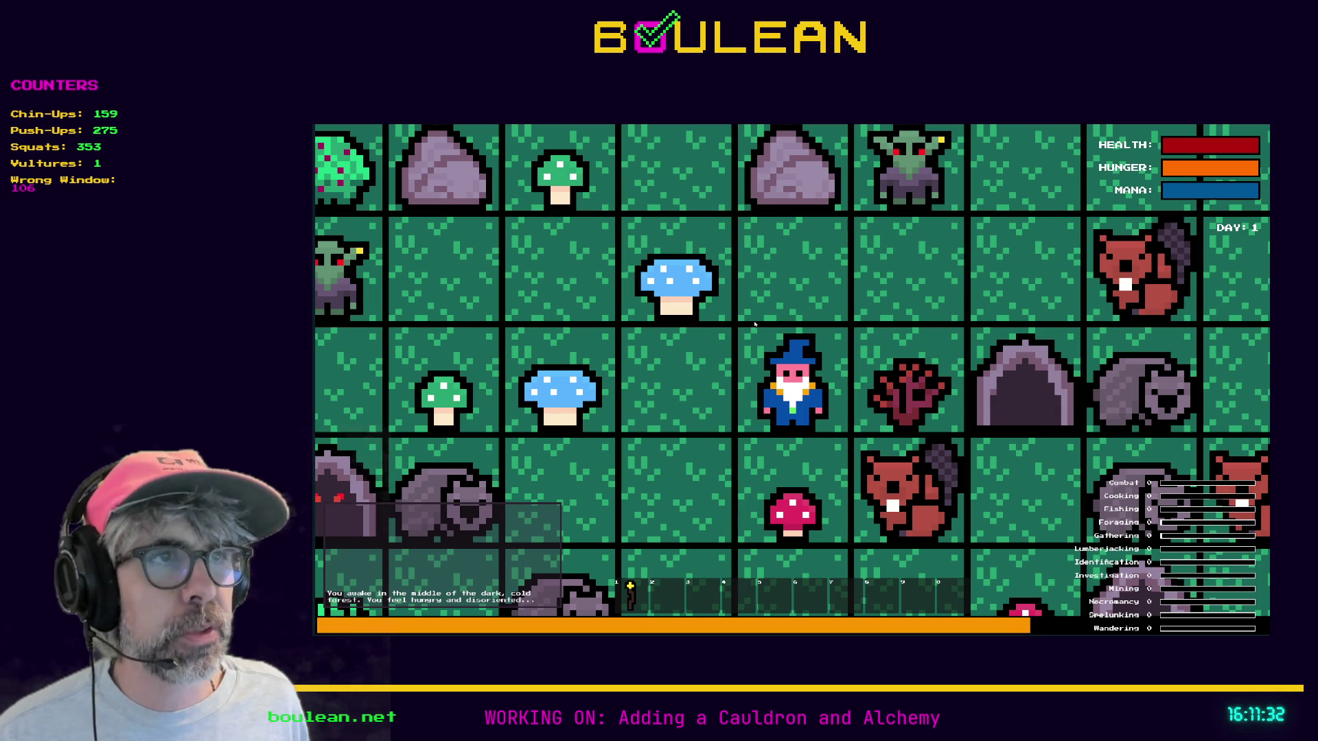
{"action": "key", "text": "F8"}
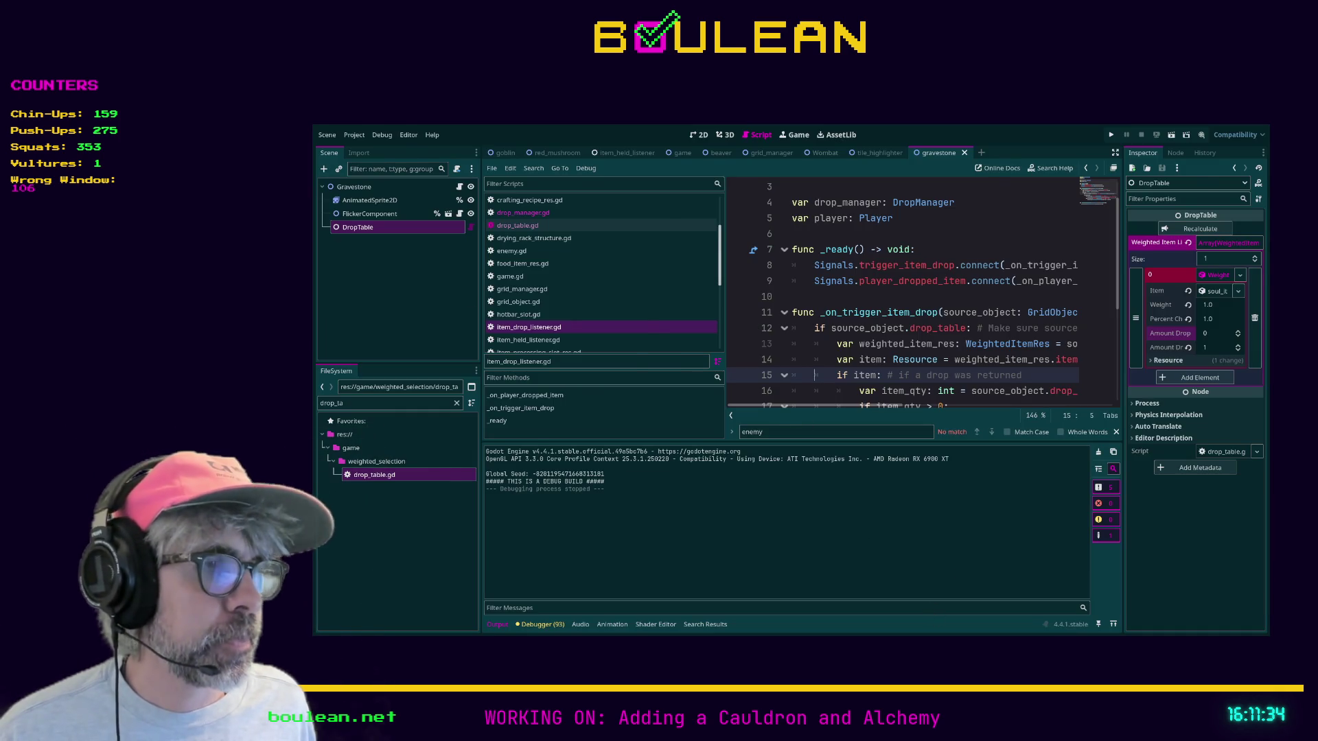
Switch from the Godot editor back to the beaver sprite in Aseprite
{"action": "key", "text": "alt+Tab"}
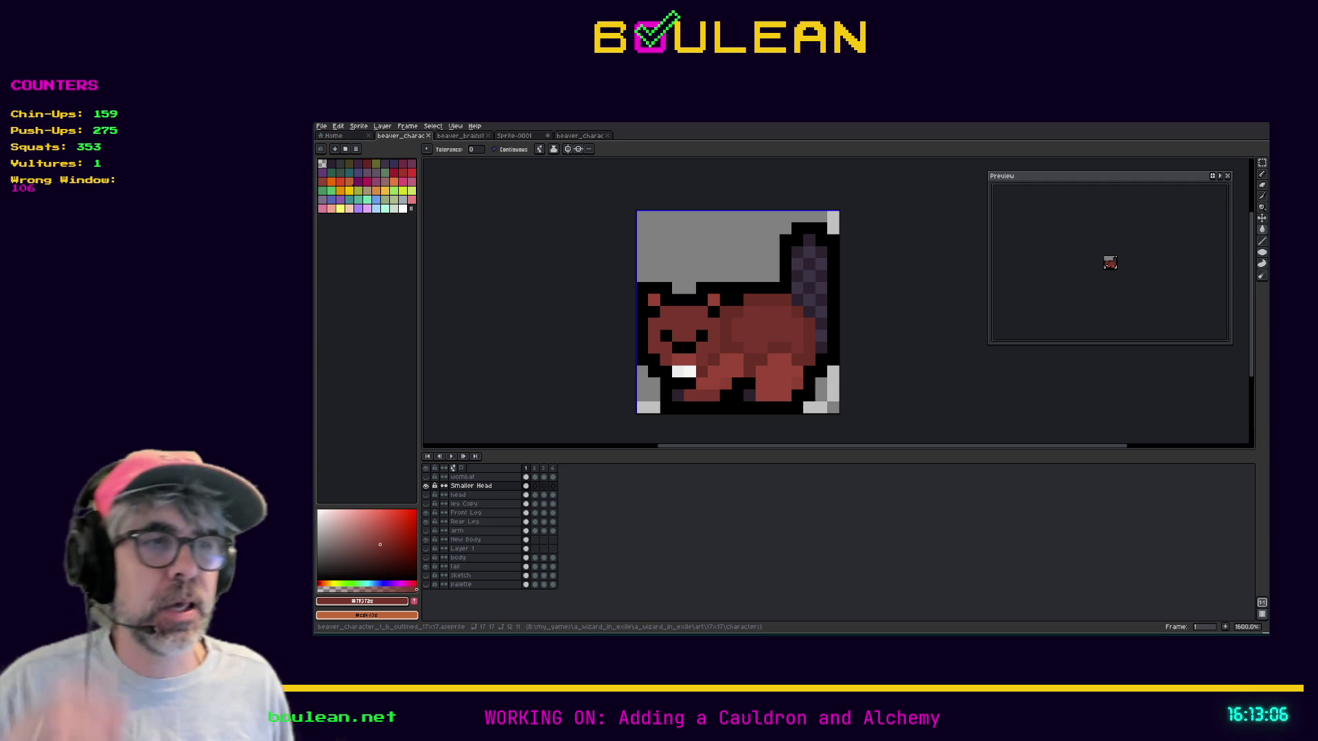
Open the Export As dialog for guess_the_animal.png, currently set to 1000% resize
{"action": "left_click", "coordinate": [321, 126]}
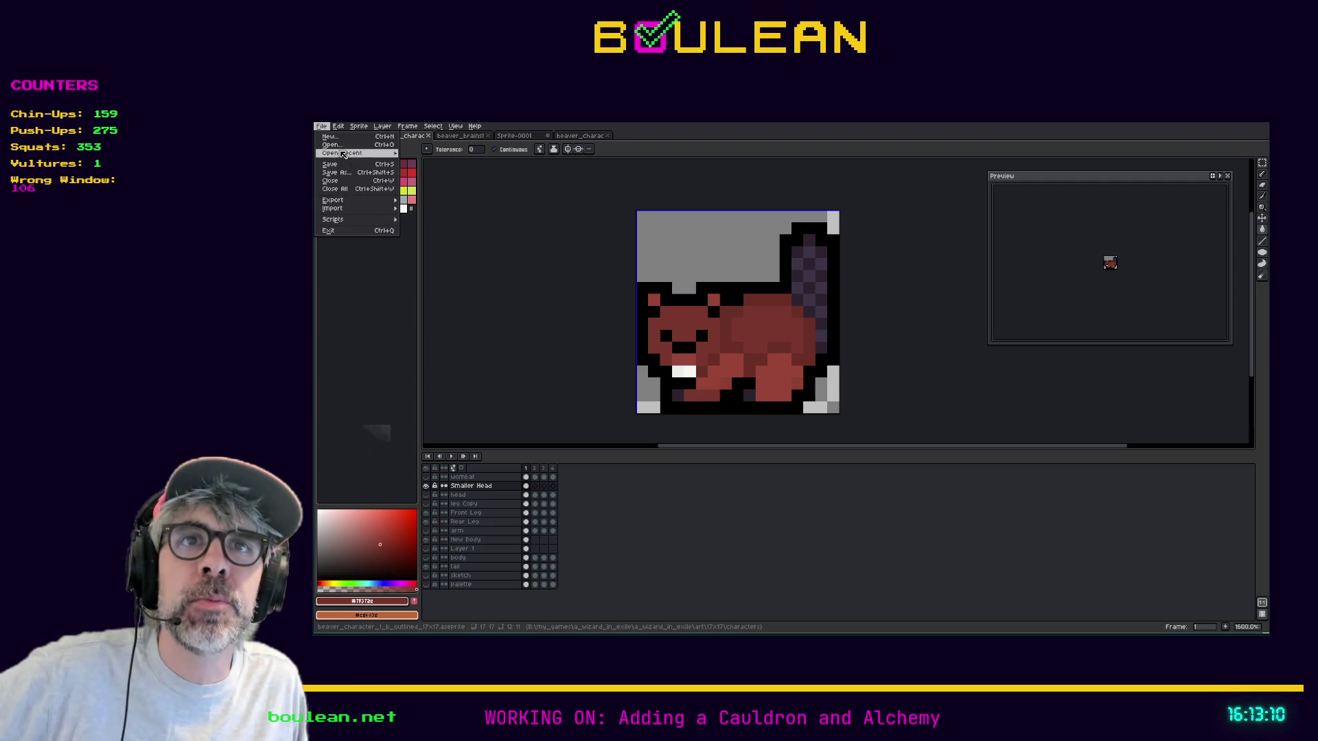
{"action": "mouse_move", "coordinate": [369, 203]}
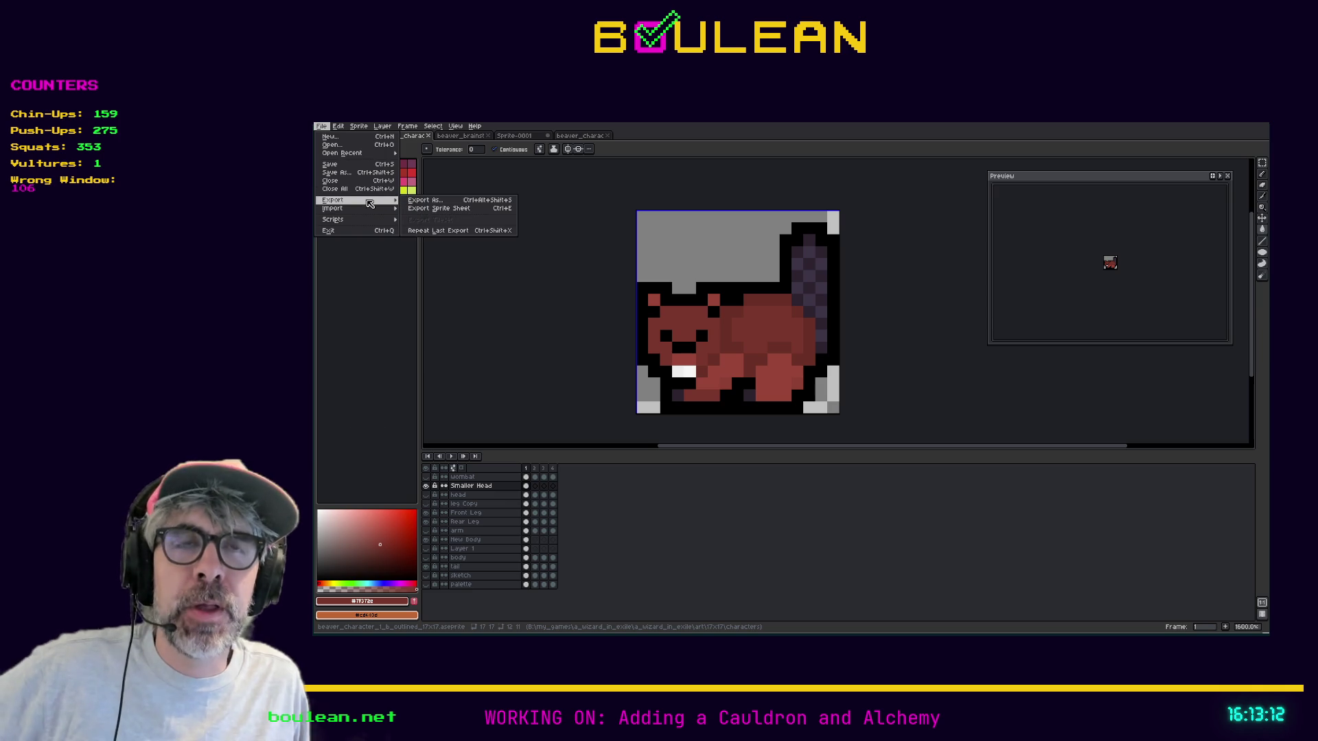
{"action": "left_click", "coordinate": [425, 201]}
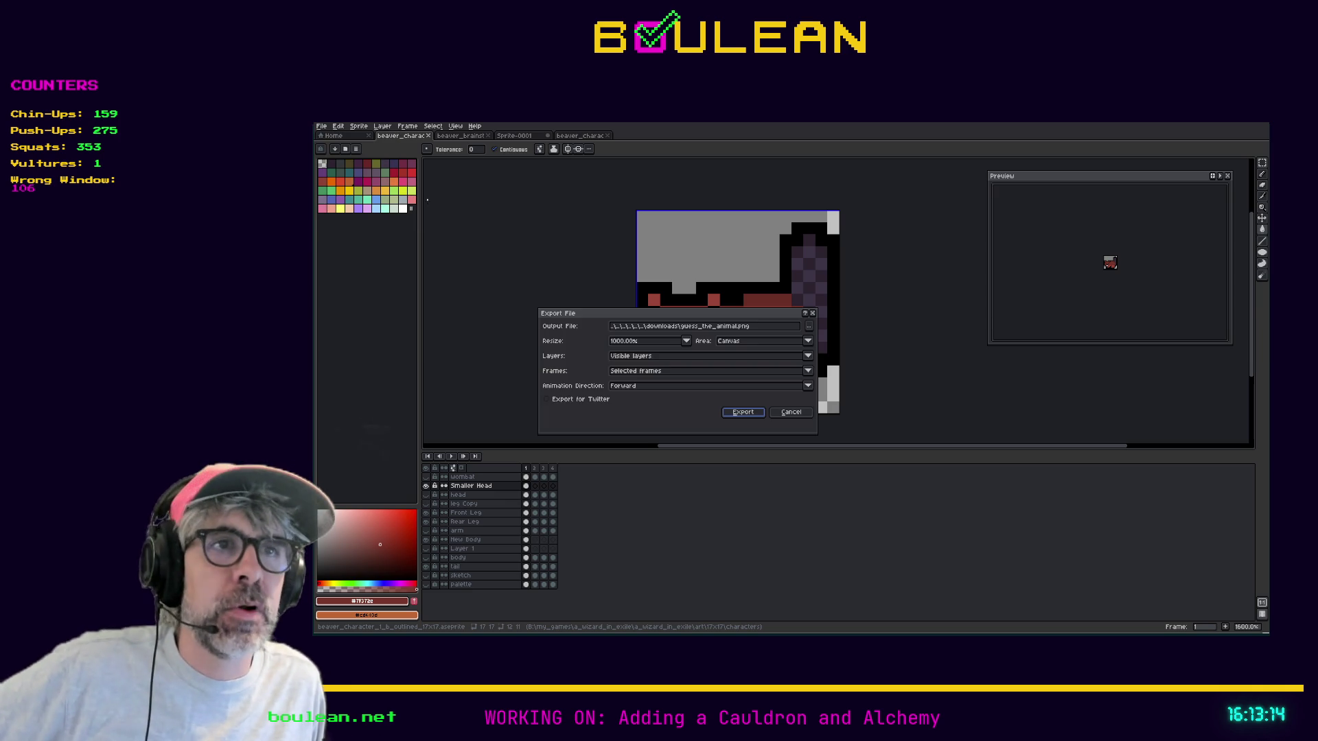
{"action": "left_click_drag", "start_coordinate": [686, 310], "coordinate": [712, 316]}
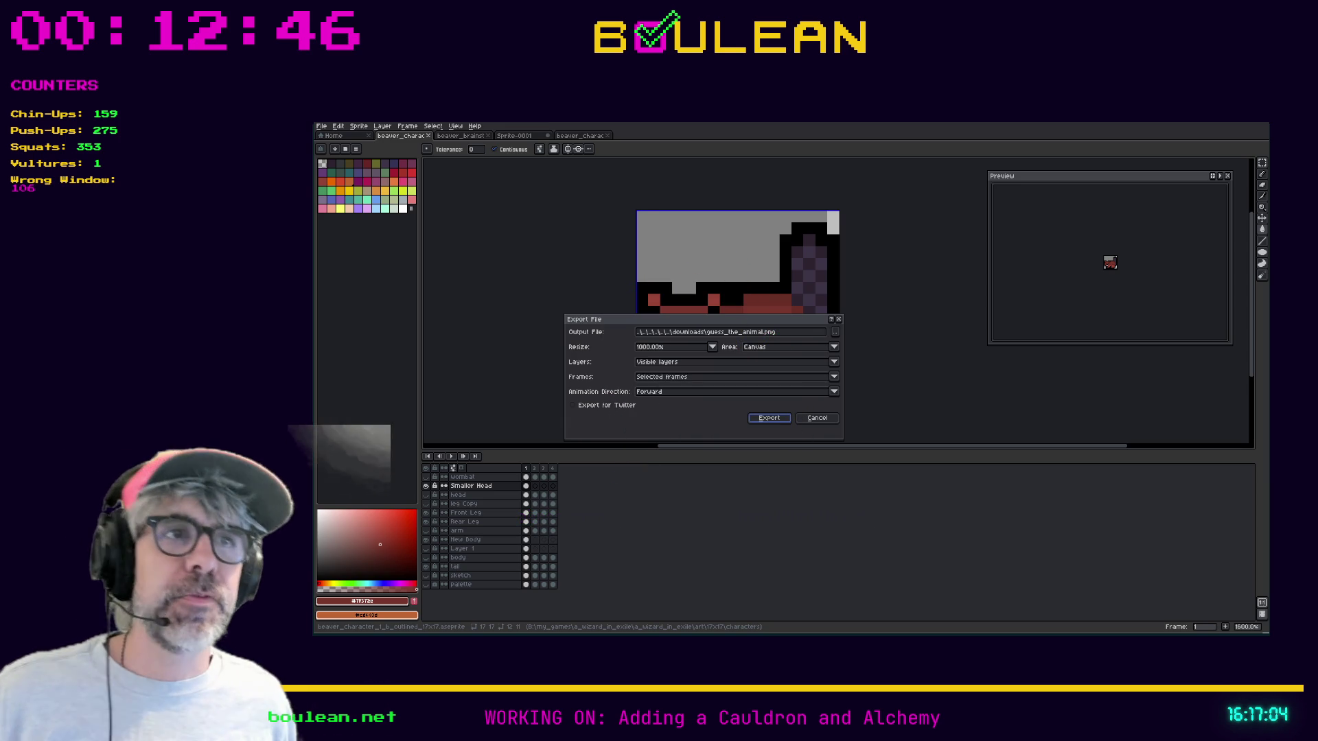
Open the Resize scale list in the beaver sprite's export settings
{"action": "left_click", "coordinate": [713, 346]}
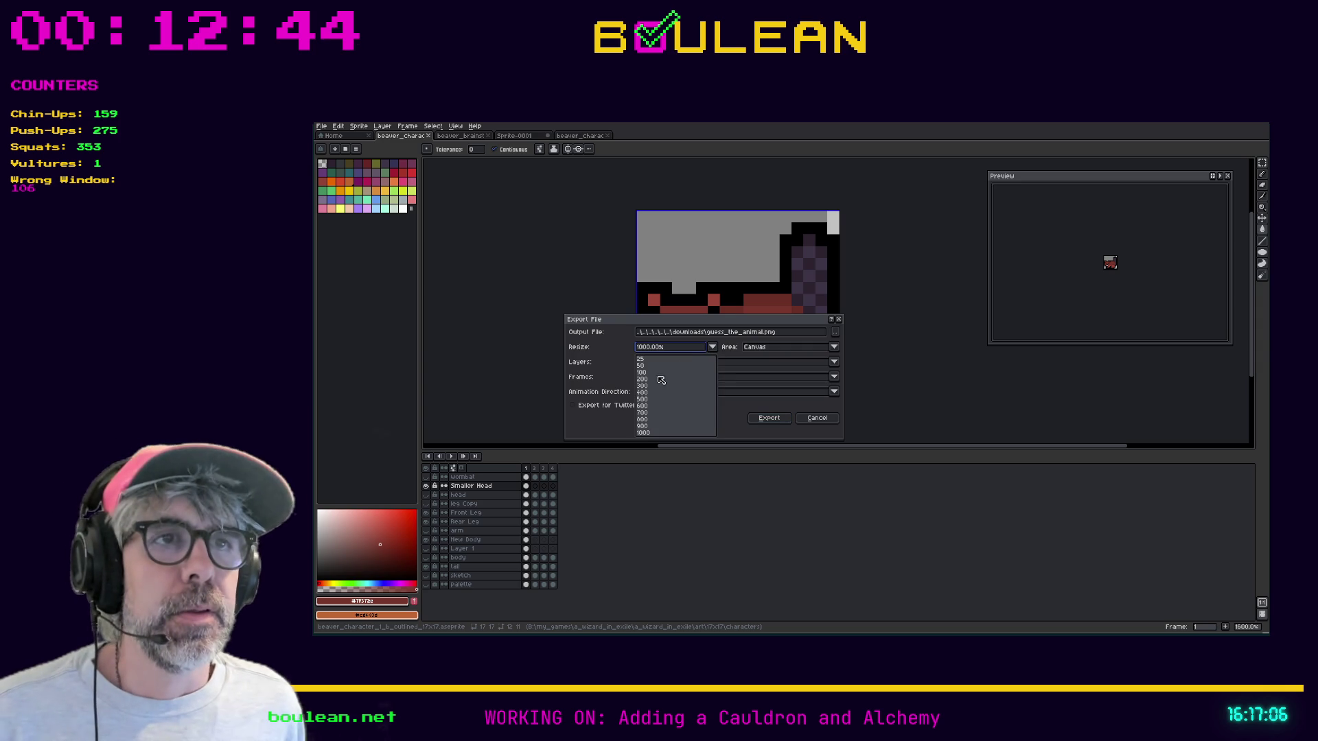
Export the beaver sprite at 200% resize, then switch to the Godot editor
{"action": "left_click", "coordinate": [650, 385]}
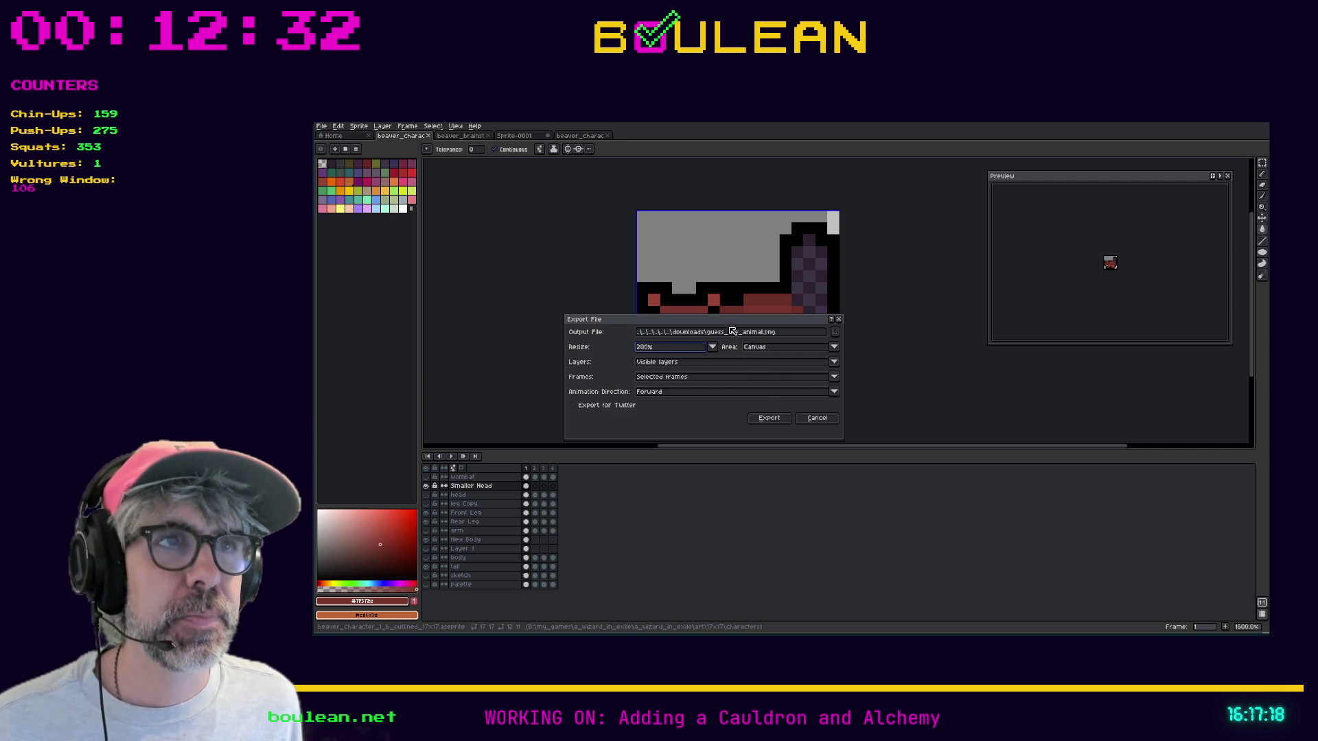
{"action": "left_click_drag", "start_coordinate": [754, 324], "coordinate": [729, 341]}
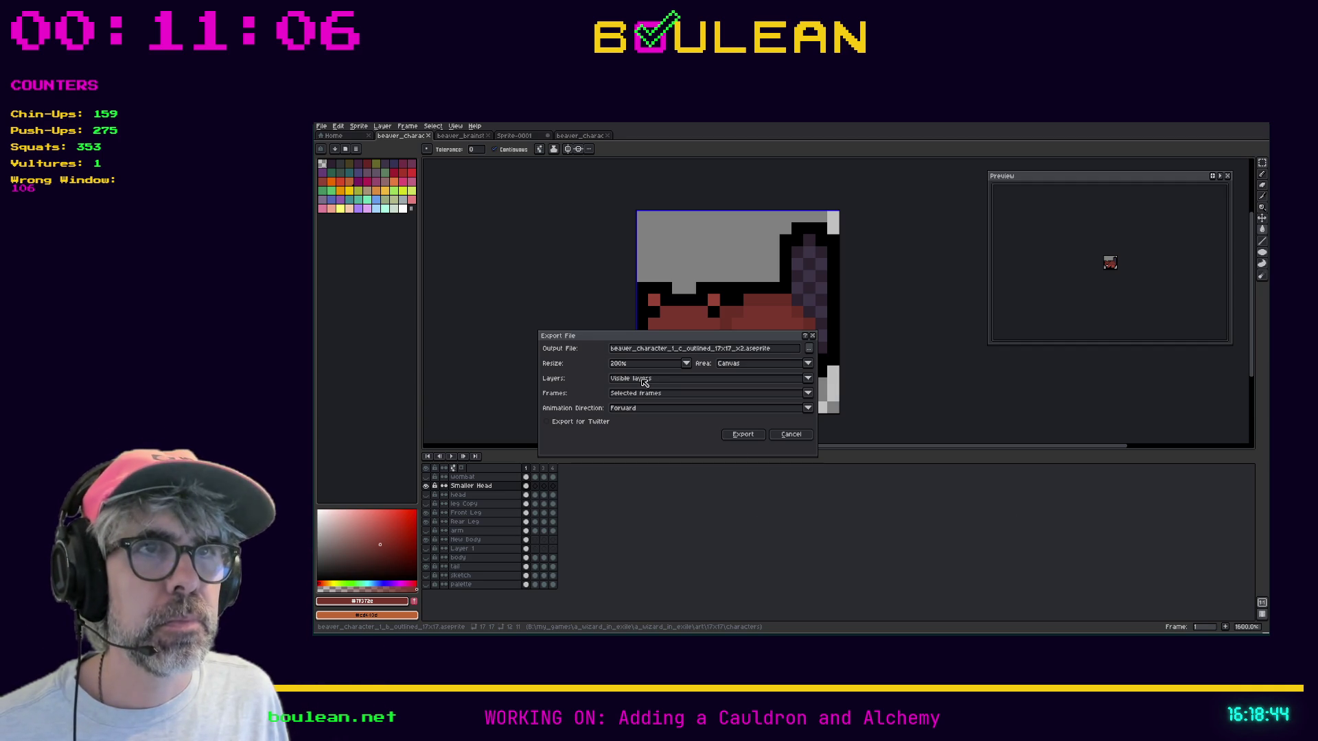
{"action": "left_click", "coordinate": [742, 434]}
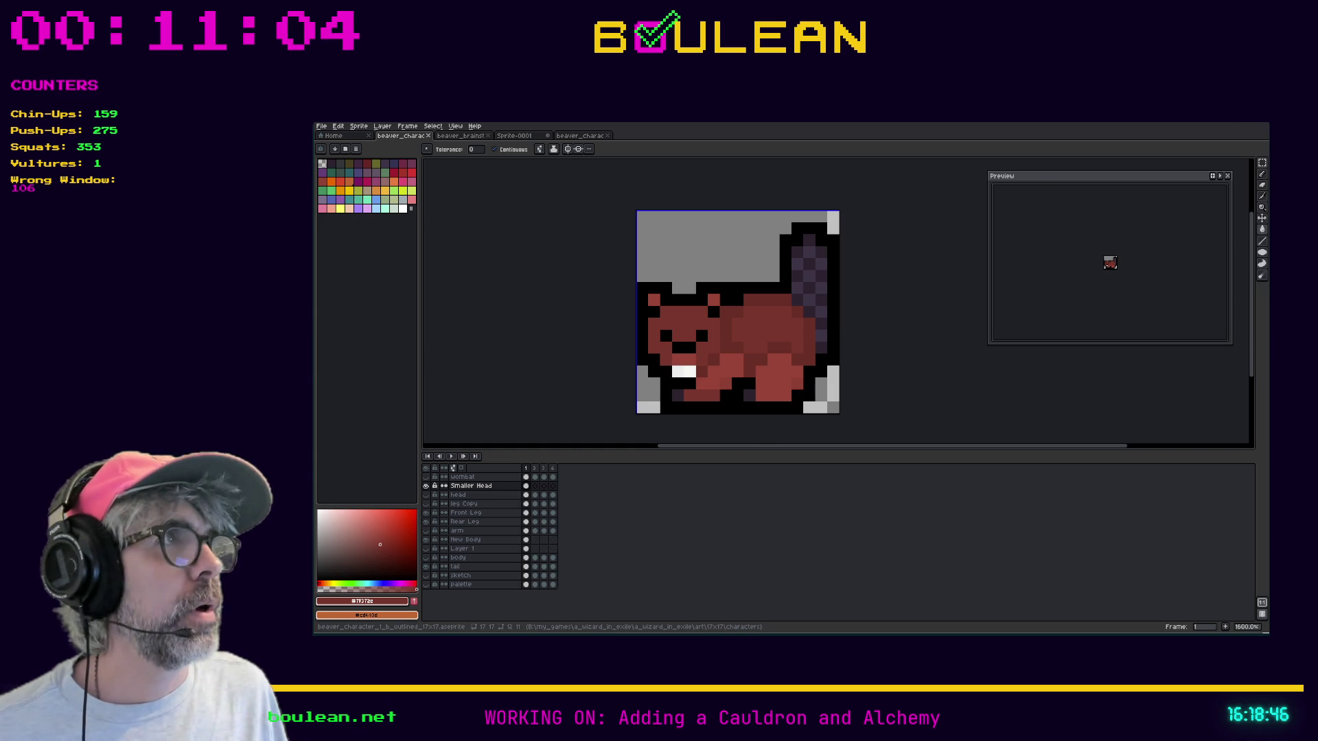
{"action": "key", "text": "alt+Tab"}
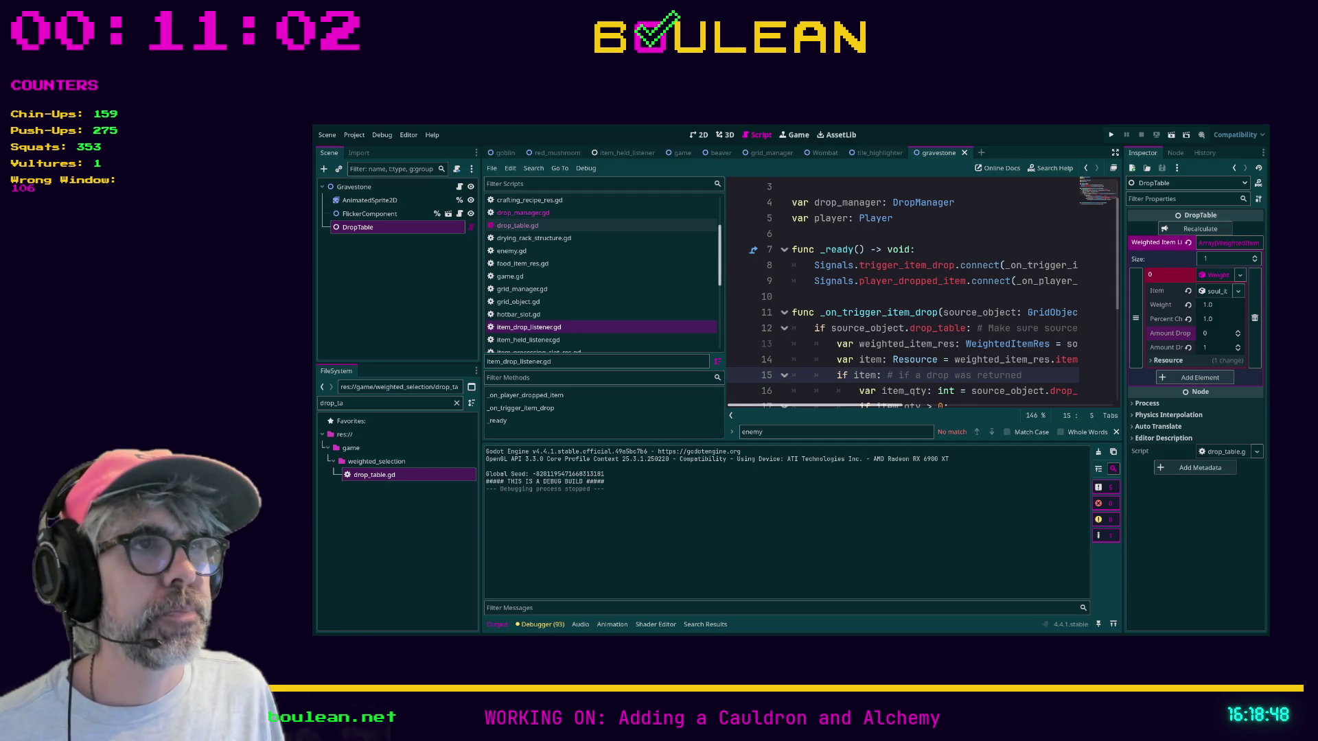
Open the Beaver scene and select its Sprite2D to view the texture
{"action": "key", "text": "Up"}
{"action": "key", "text": "Up"}
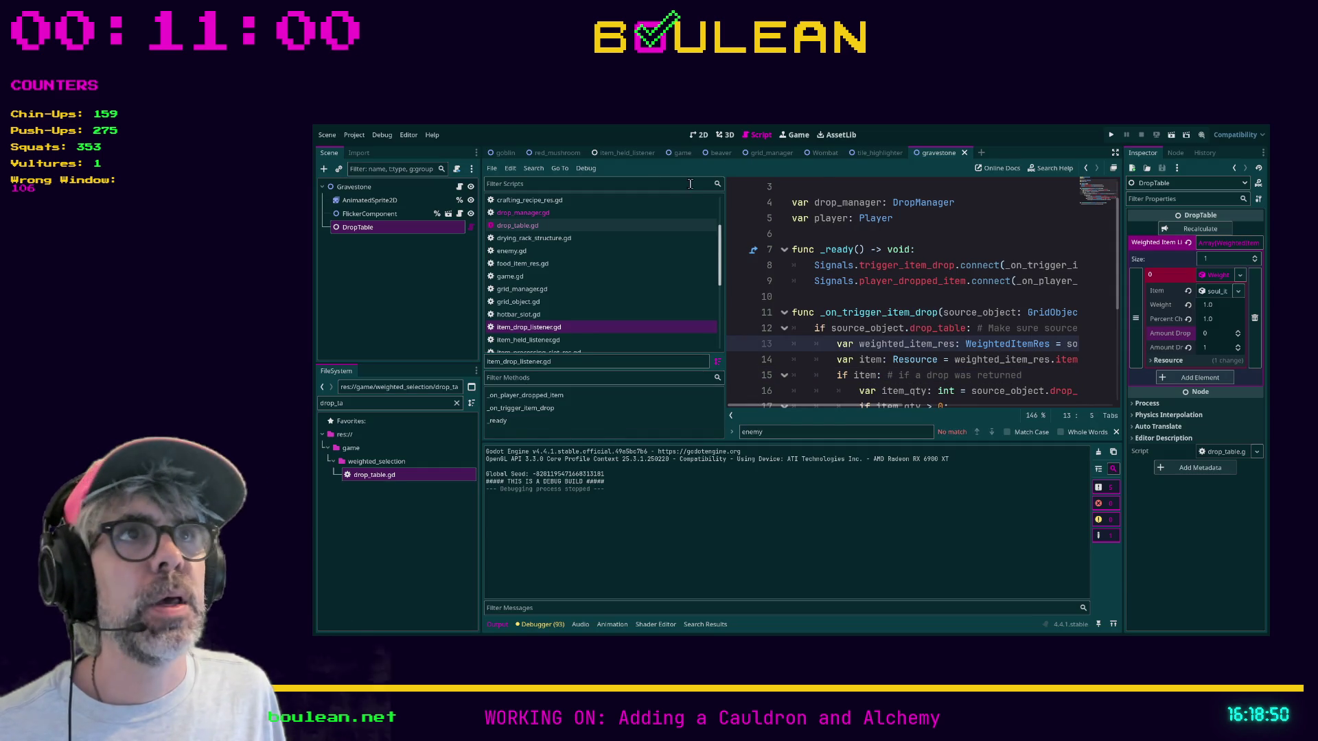
{"action": "left_click", "coordinate": [719, 153]}
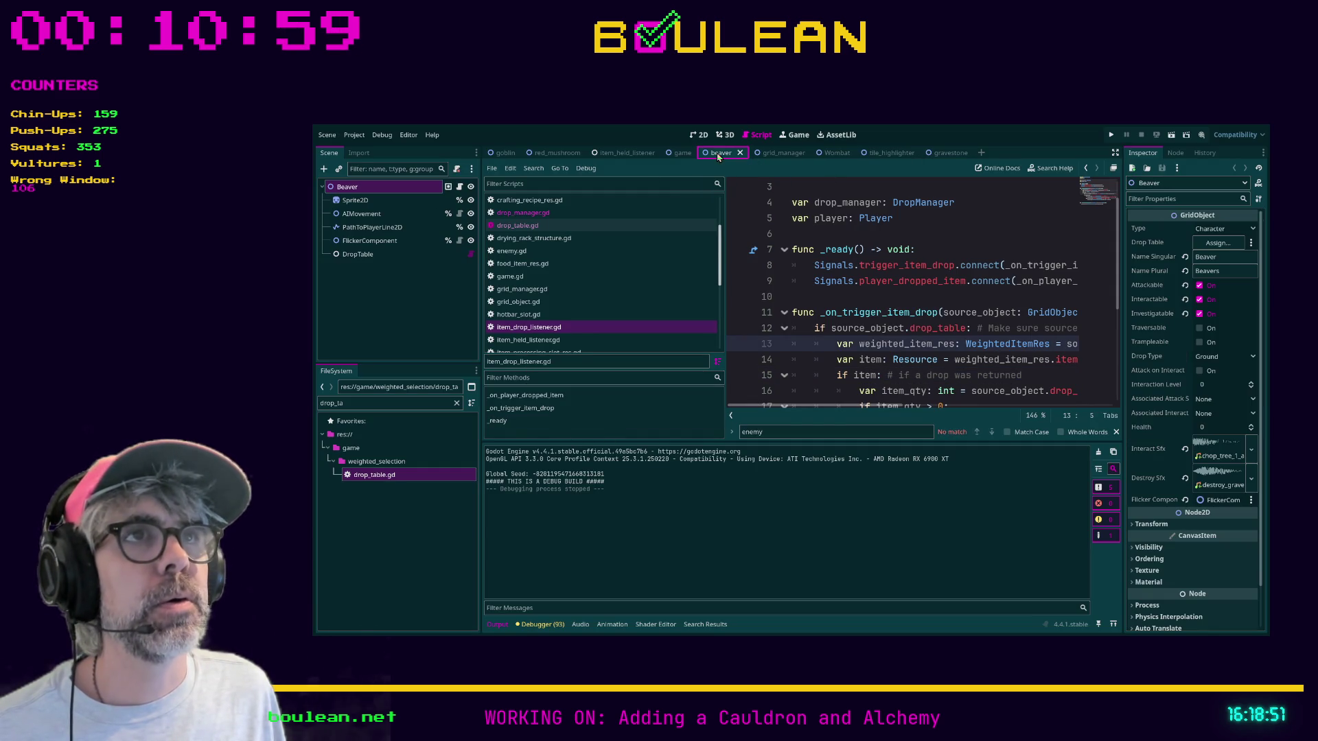
{"action": "left_click", "coordinate": [457, 403]}
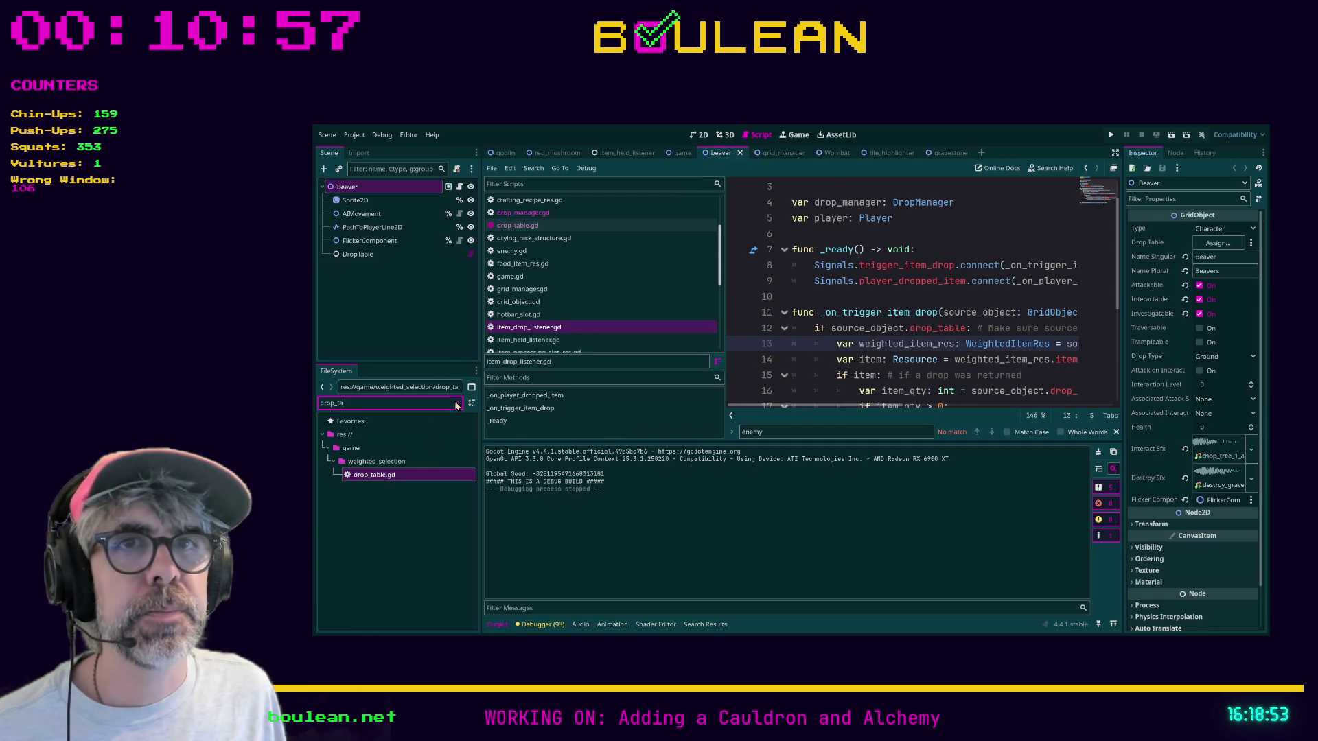
{"action": "left_click", "coordinate": [382, 201]}
Filter the FileSystem by 'beaver', compare the beaver character art files, then return to Aseprite
{"action": "left_click", "coordinate": [414, 403]}
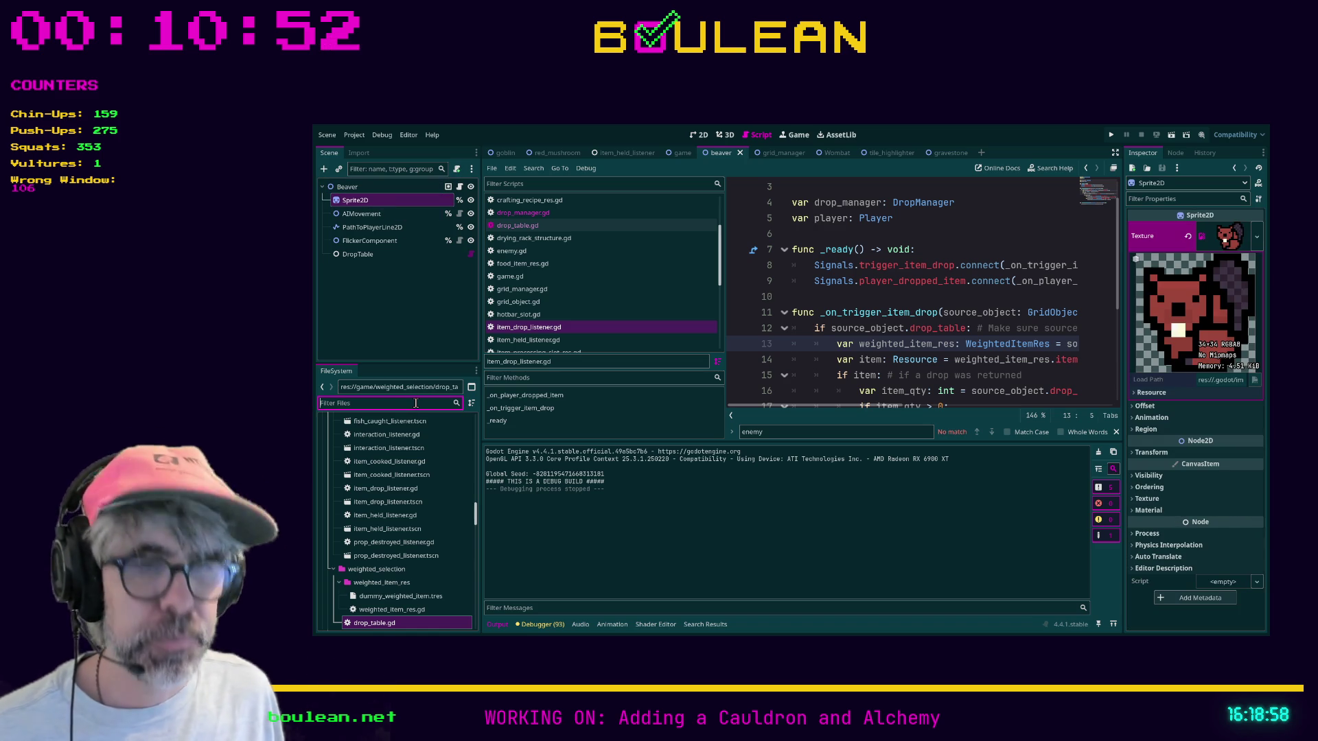
{"action": "type", "text": "beaver"}
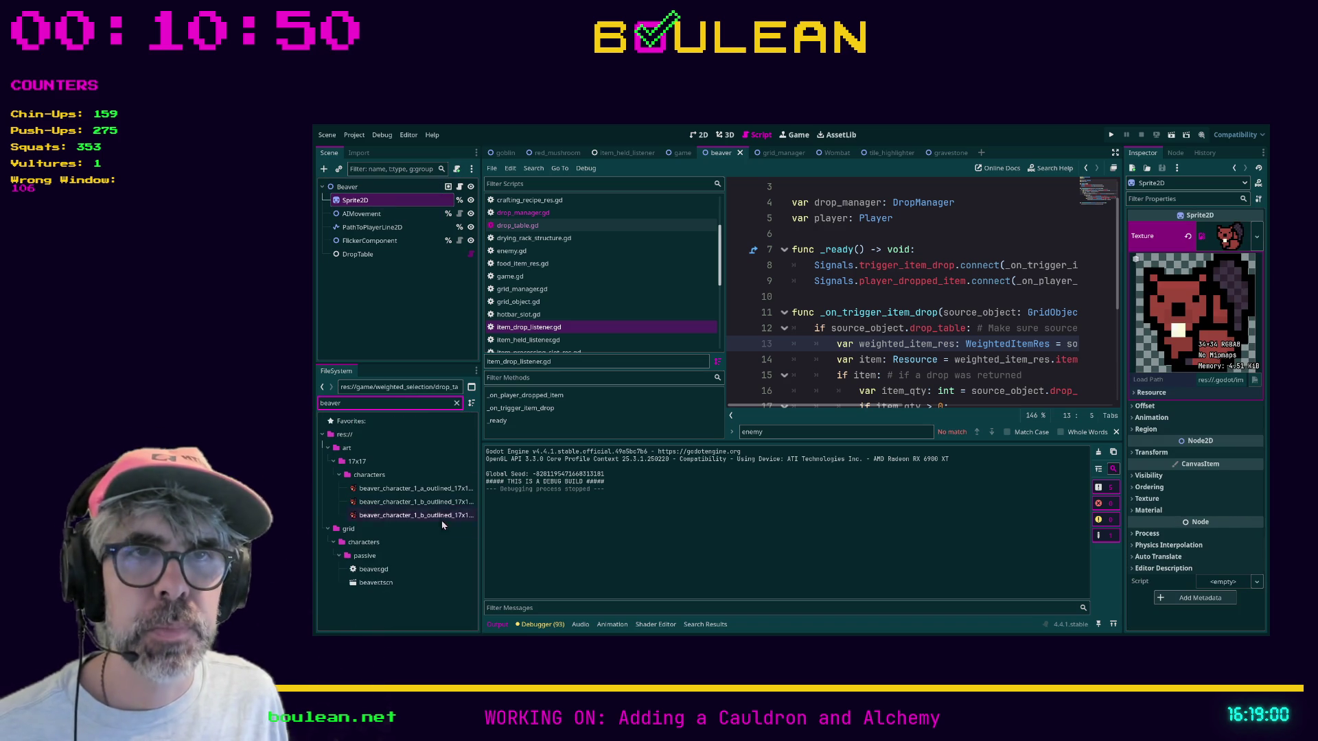
{"action": "left_click", "coordinate": [434, 516]}
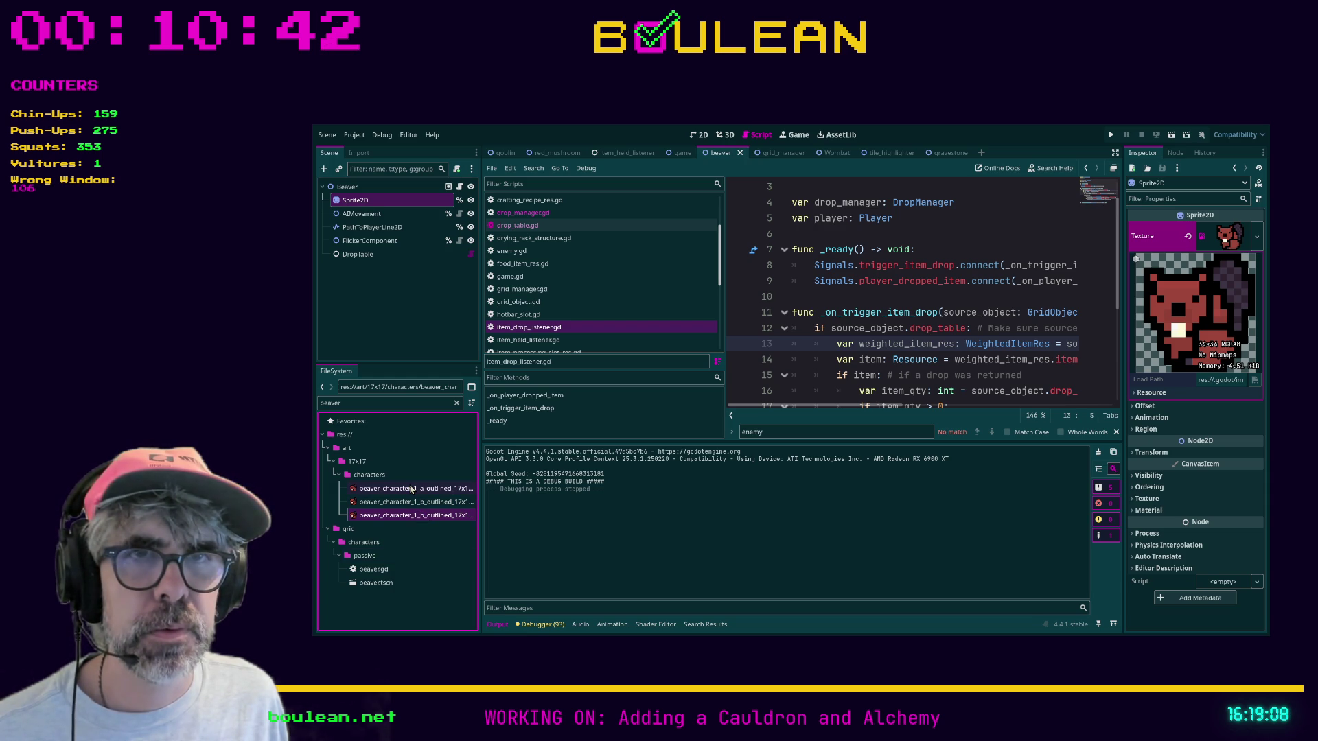
{"action": "left_click", "coordinate": [411, 488]}
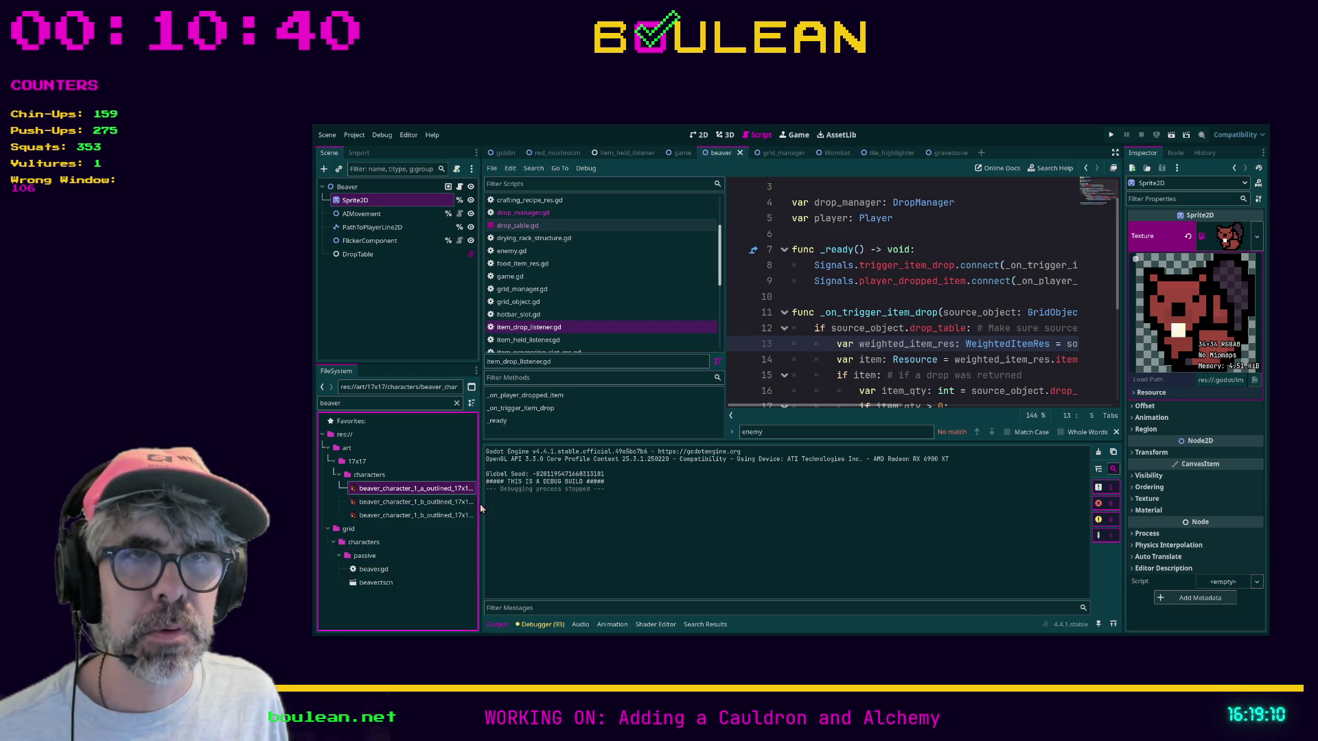
{"action": "left_click_drag", "start_coordinate": [480, 503], "coordinate": [573, 504]}
{"action": "key", "text": "alt+Tab"}
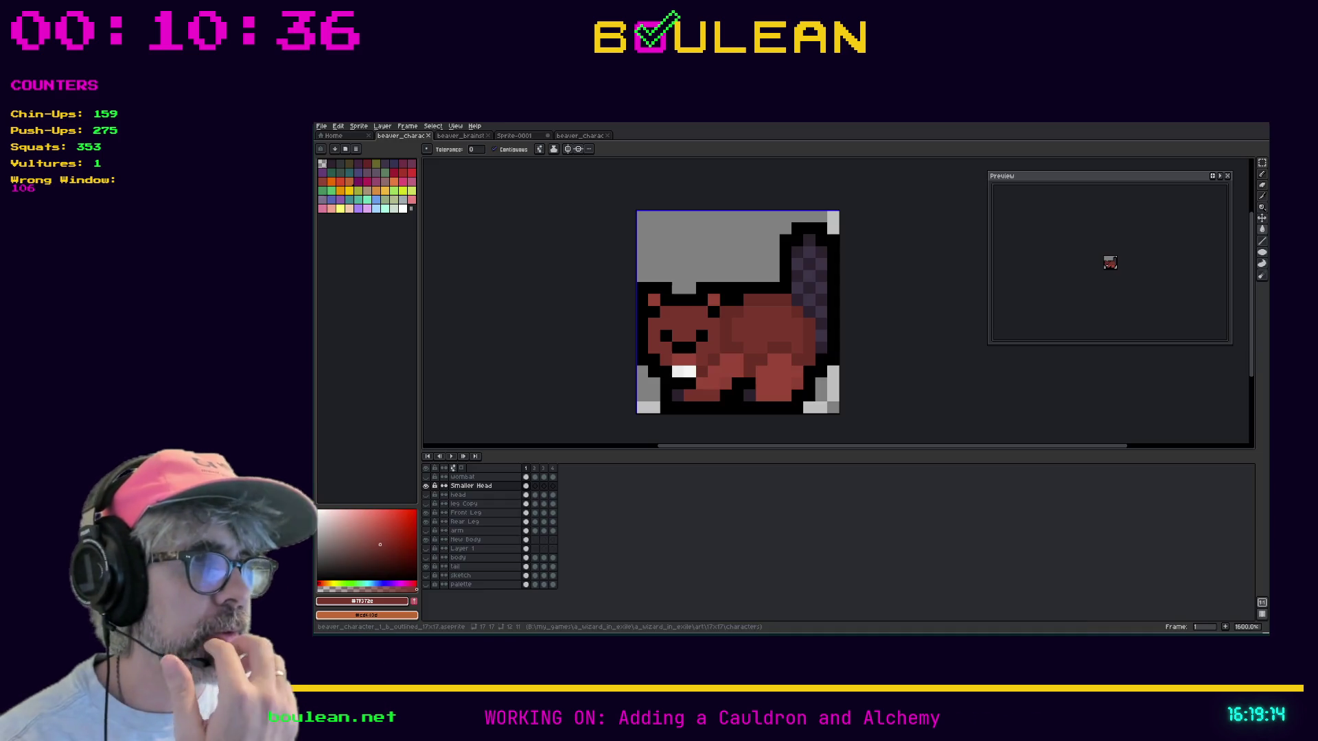
Export the beaver at 200% as beaver_character_1_c_outlined_17x17_v2 into godot_project\art\17x17\characters, then go to Godot
{"action": "left_click", "coordinate": [321, 127]}
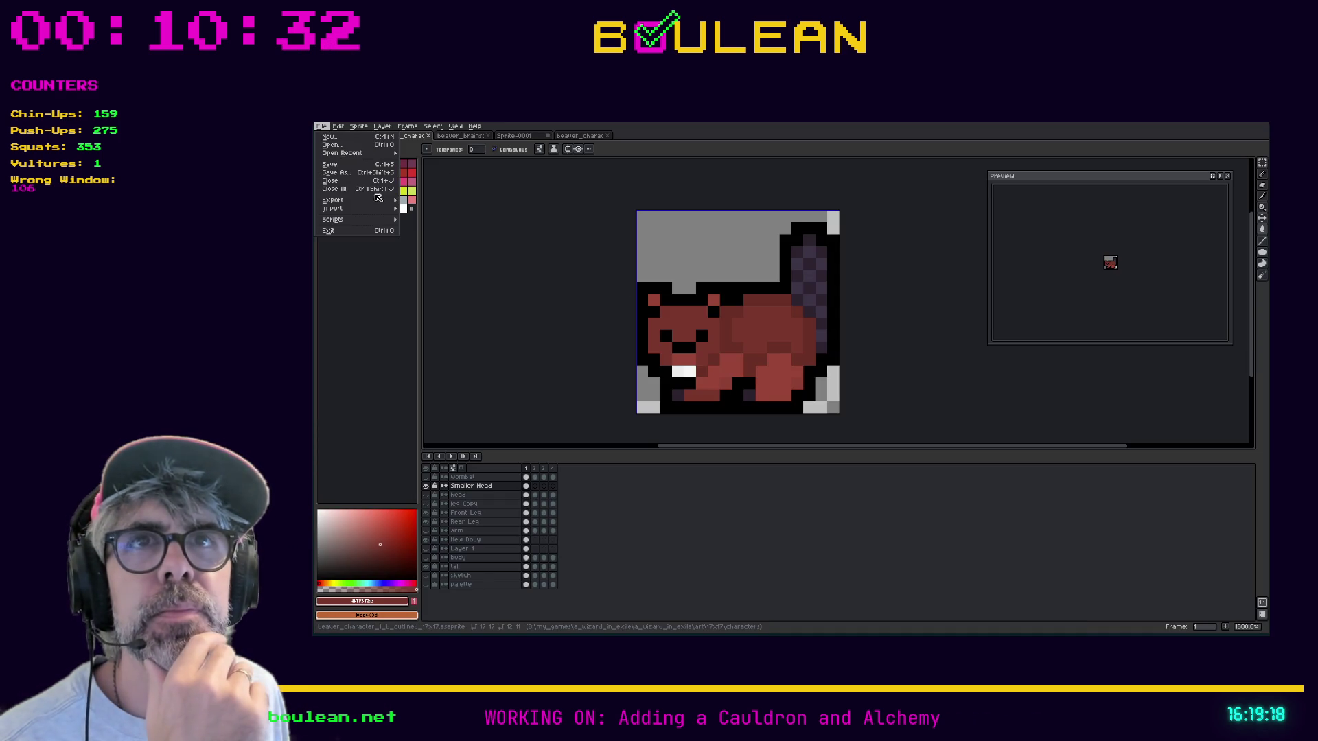
{"action": "mouse_move", "coordinate": [378, 199]}
{"action": "left_click", "coordinate": [429, 200]}
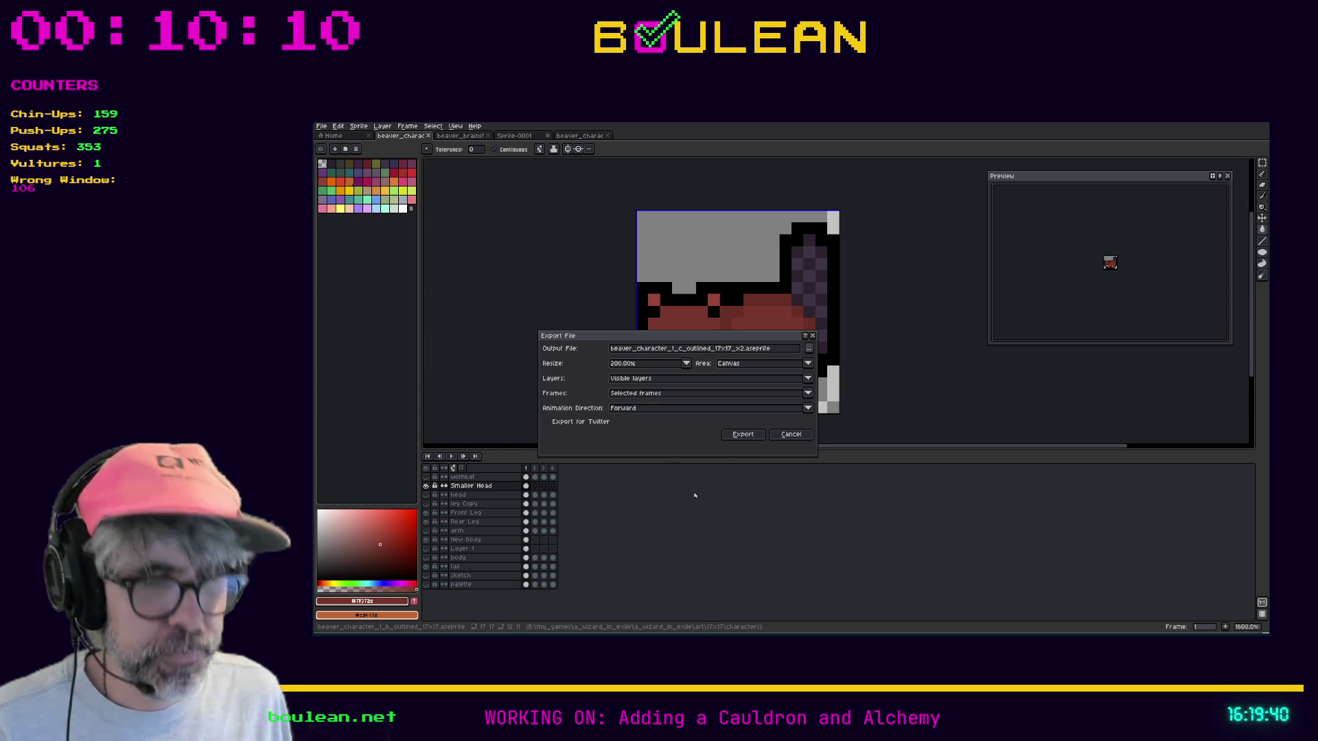
{"action": "key", "text": "ctrl+v"}
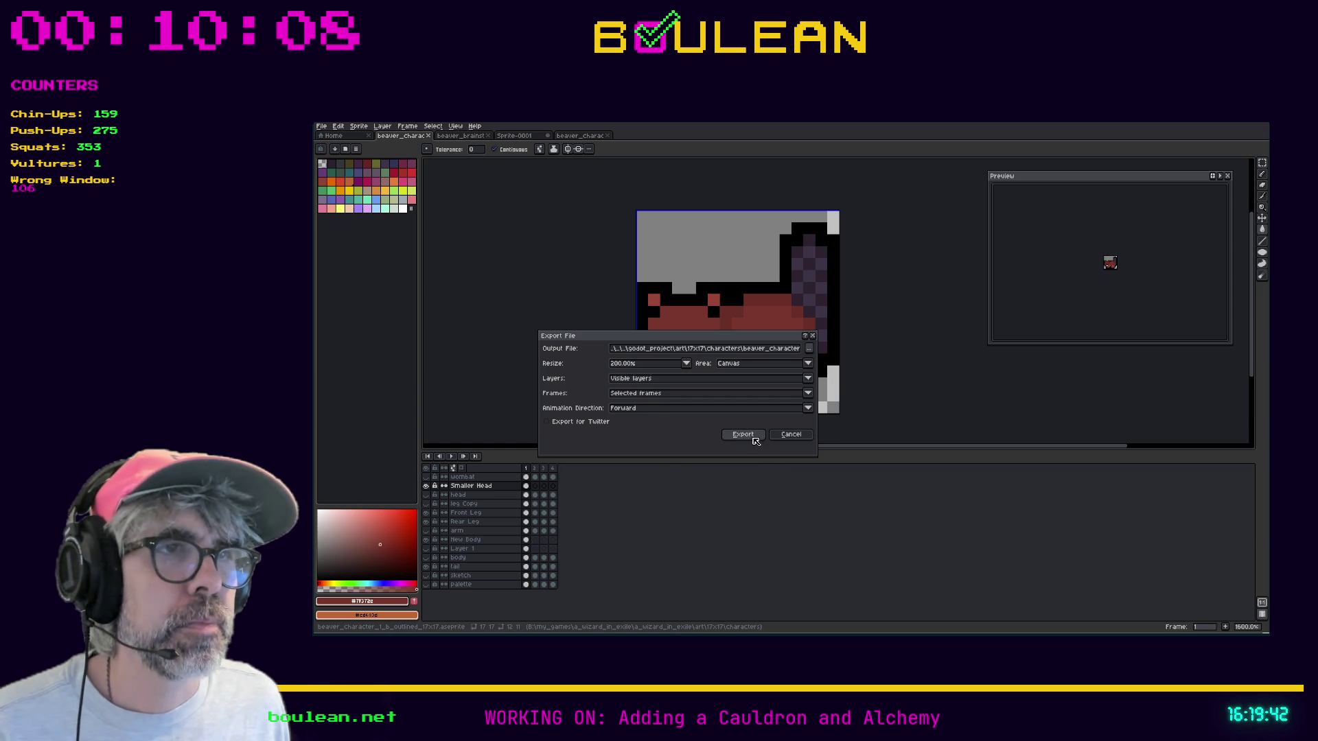
{"action": "left_click", "coordinate": [743, 434]}
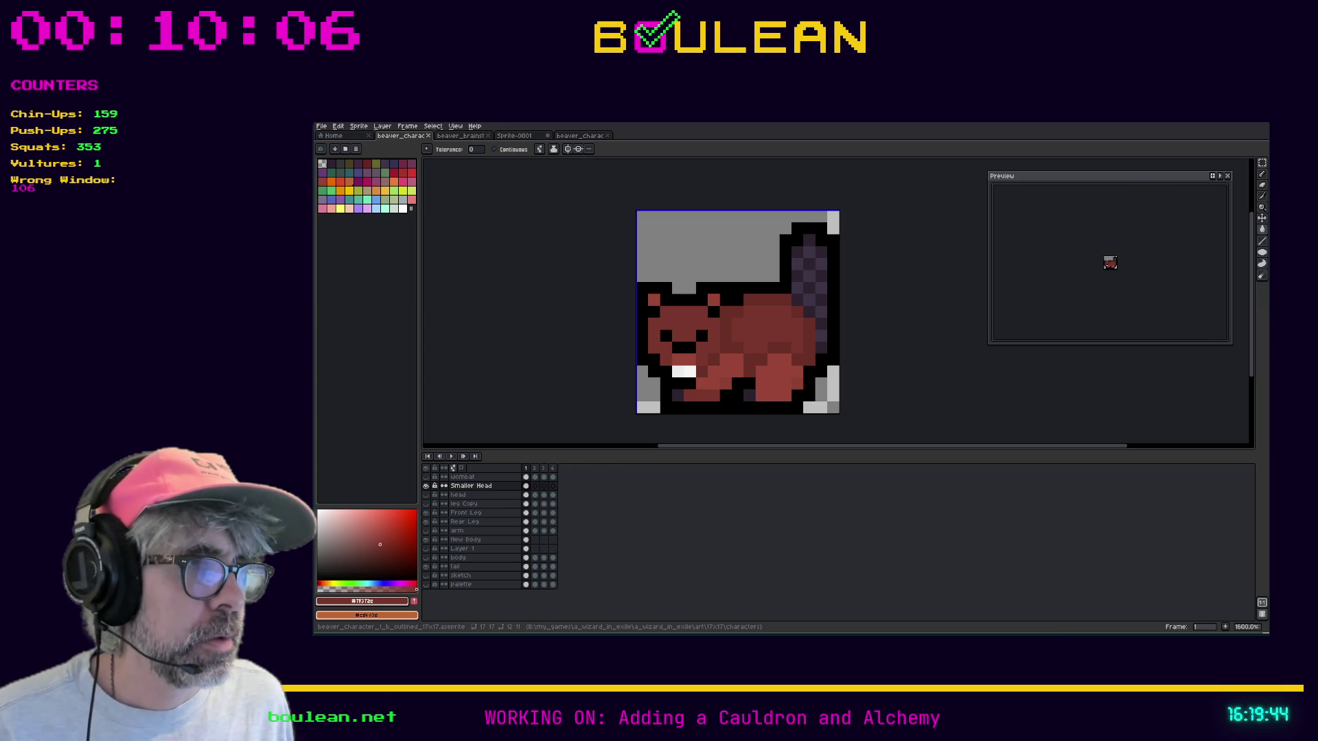
{"action": "key", "text": "alt+Tab"}
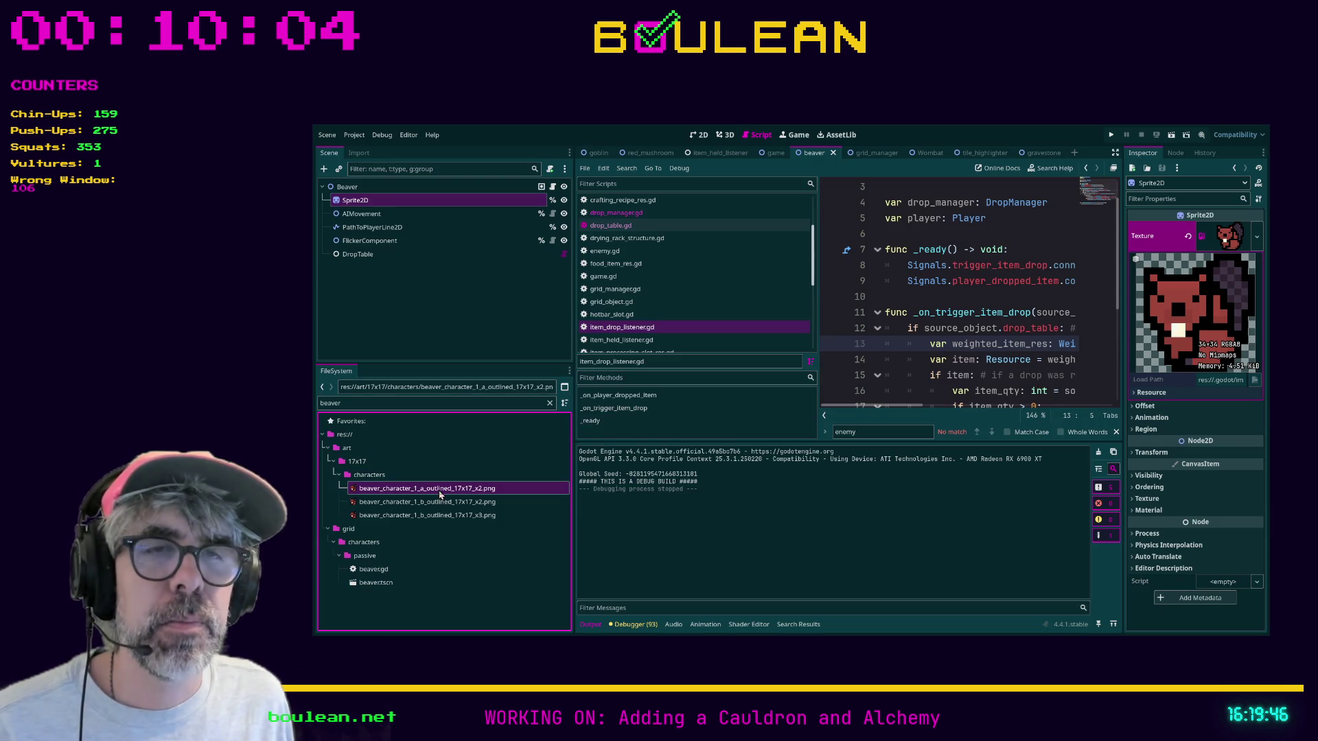
Check the beaver_character_1_b_outlined_17x17 x2 and x3 PNGs, refilter by 'beaver', and return to Aseprite
{"action": "left_click", "coordinate": [434, 504]}
{"action": "left_click", "coordinate": [433, 514]}
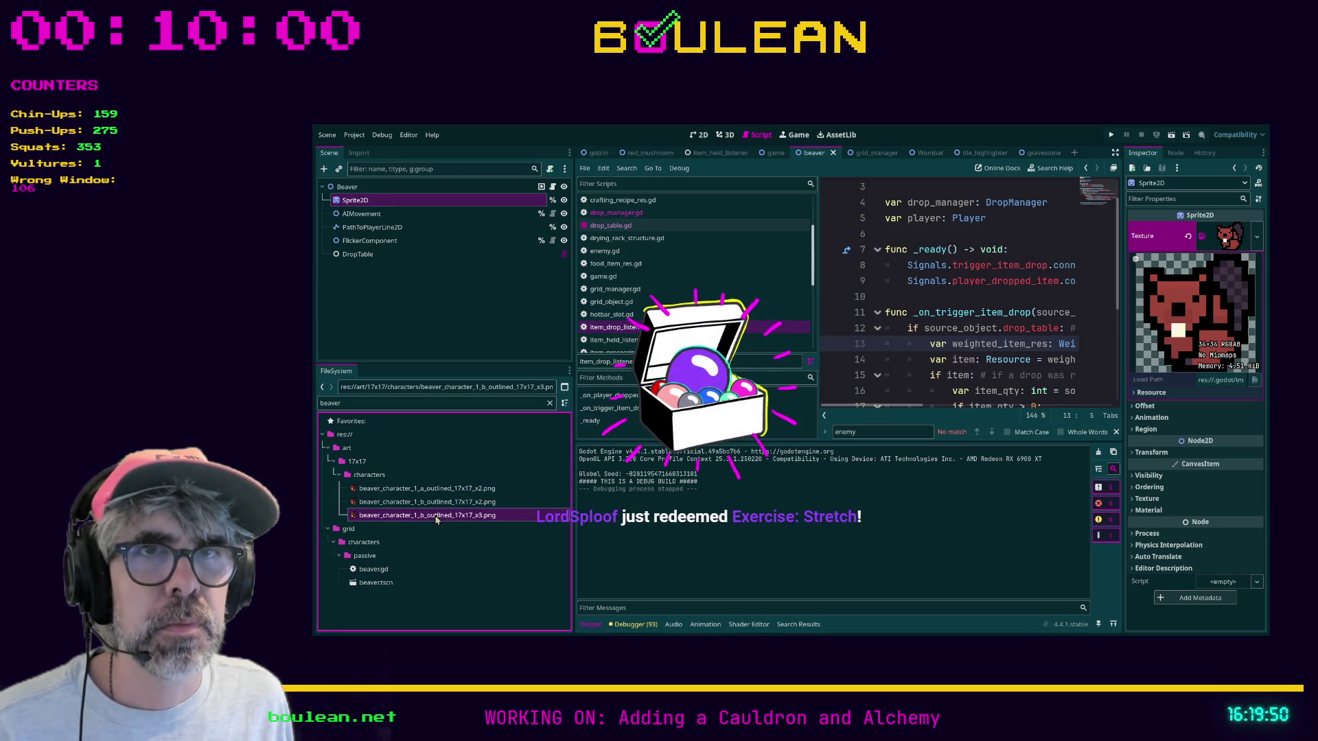
{"action": "left_click", "coordinate": [550, 403]}
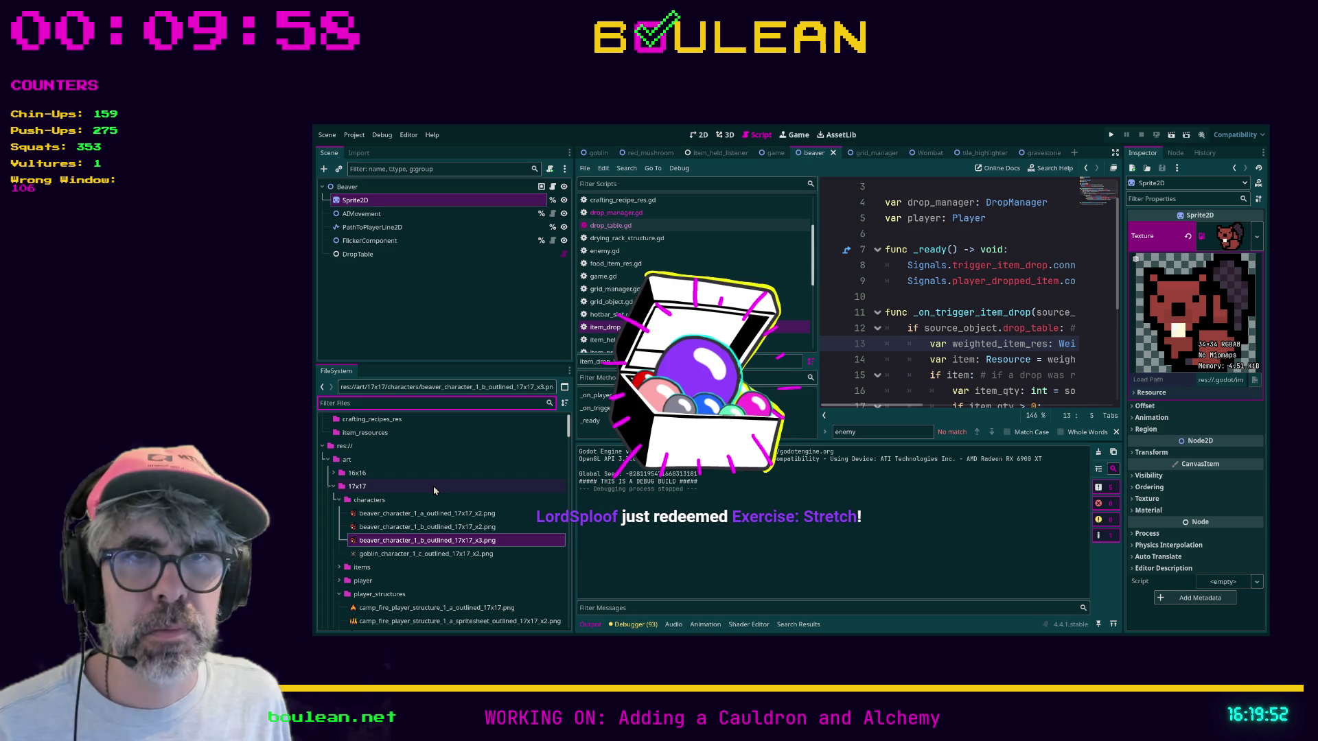
{"action": "type", "text": "beaver"}
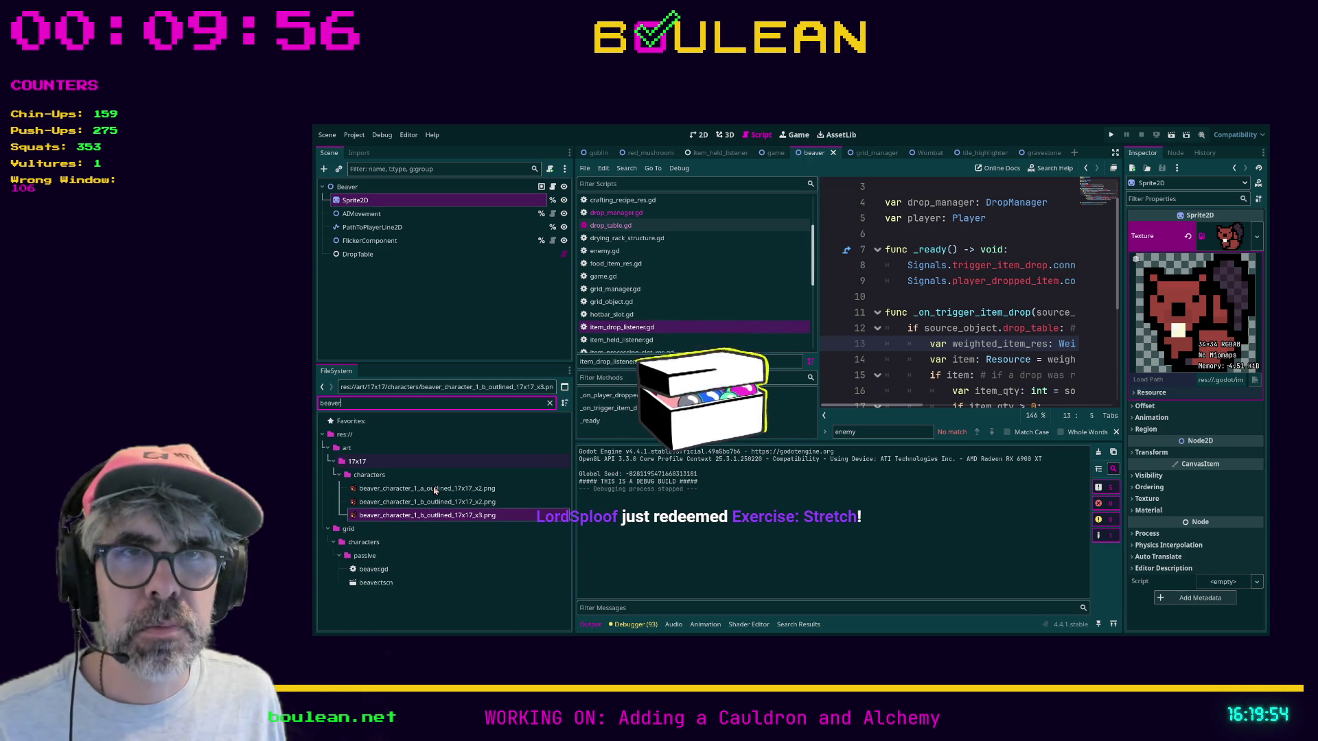
{"action": "key", "text": "alt+Tab"}
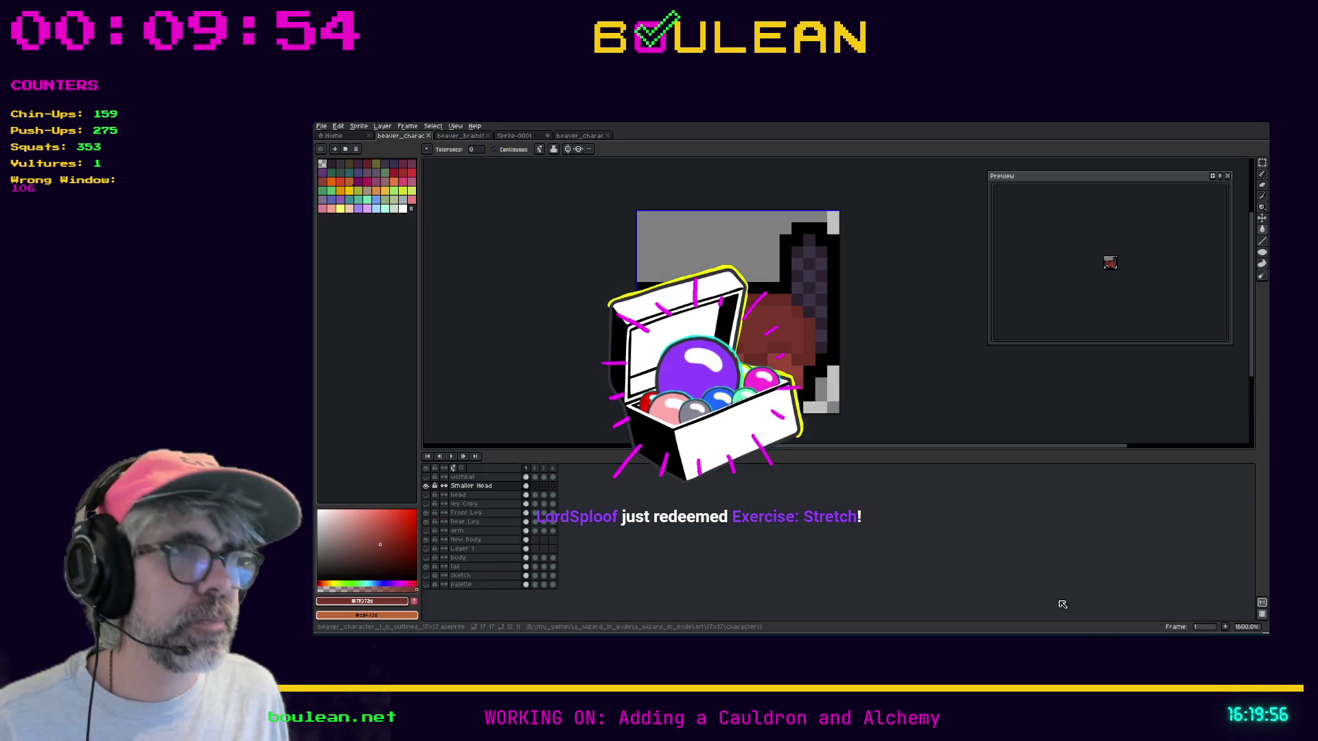
{"action": "left_click", "coordinate": [322, 126]}
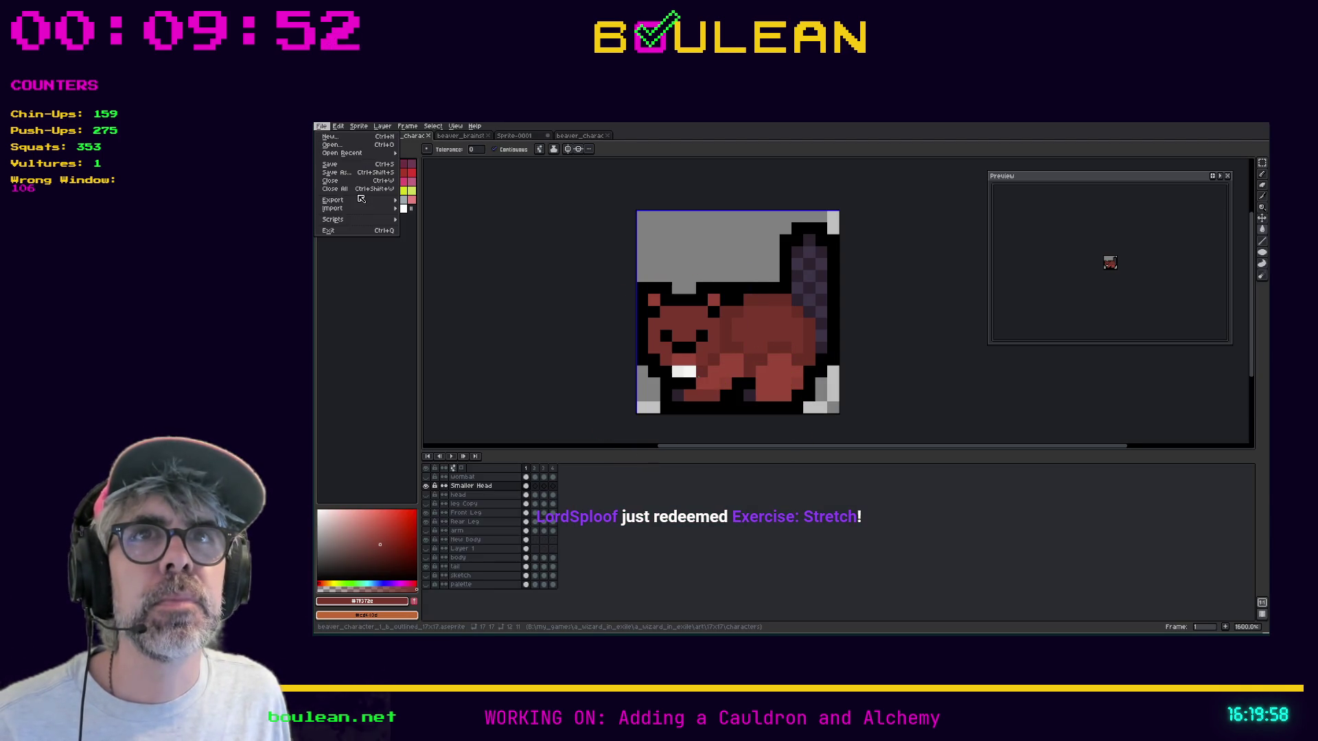
{"action": "mouse_move", "coordinate": [374, 202]}
{"action": "left_click", "coordinate": [416, 200]}
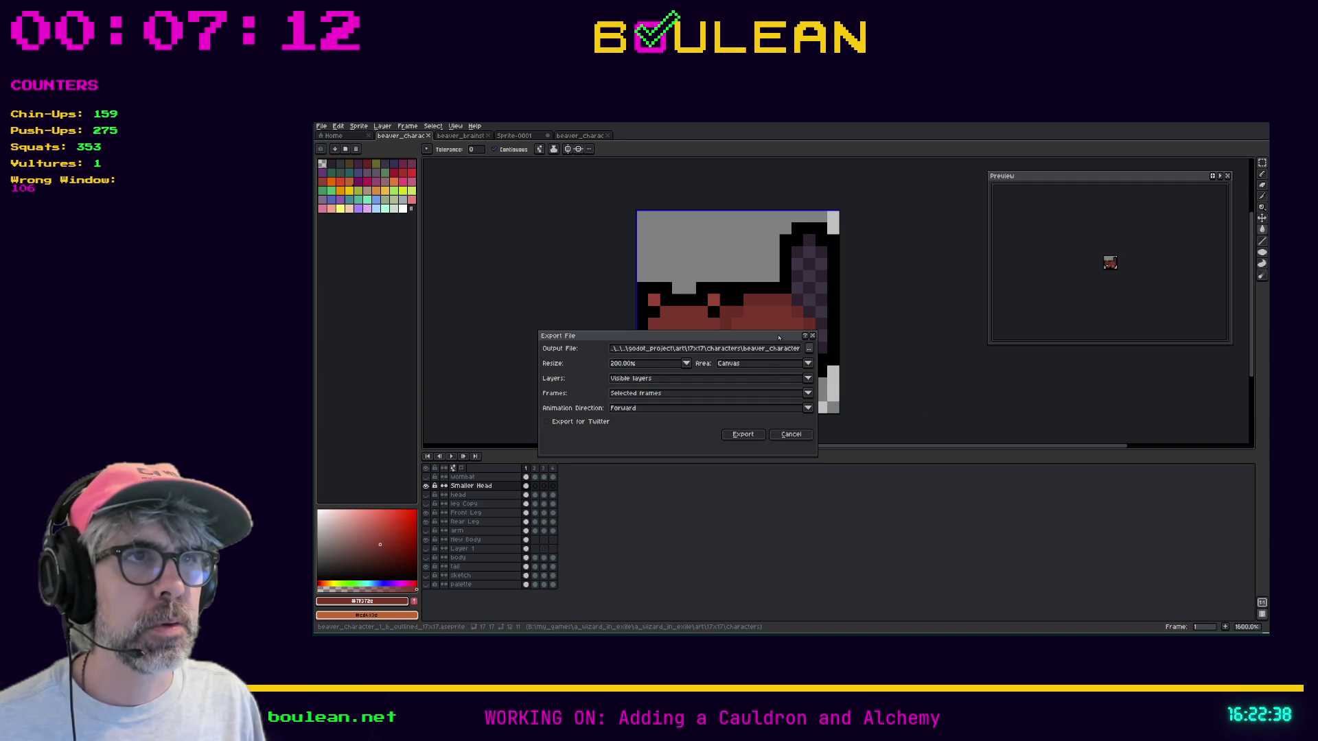
{"action": "left_click", "coordinate": [791, 435]}
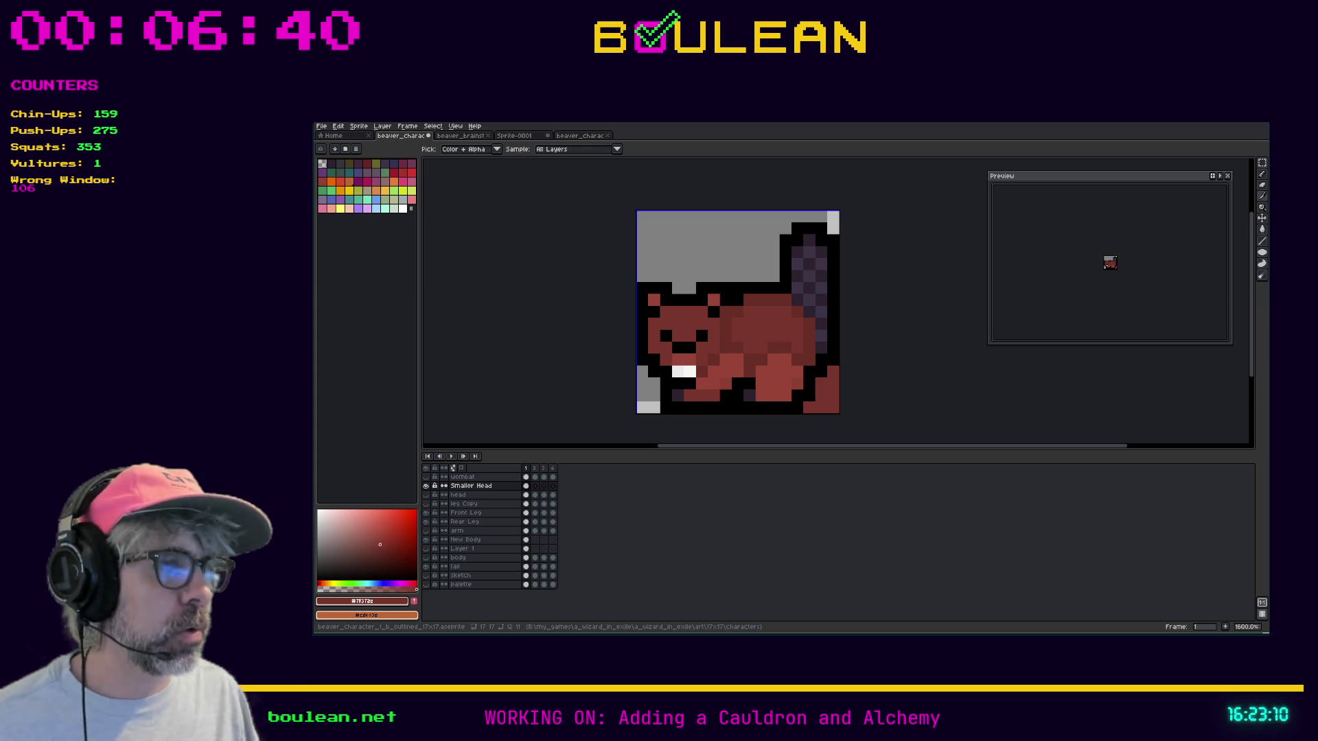
Open the Export As dialog and cancel that first export attempt
{"action": "left_click", "coordinate": [321, 127]}
{"action": "mouse_move", "coordinate": [337, 200]}
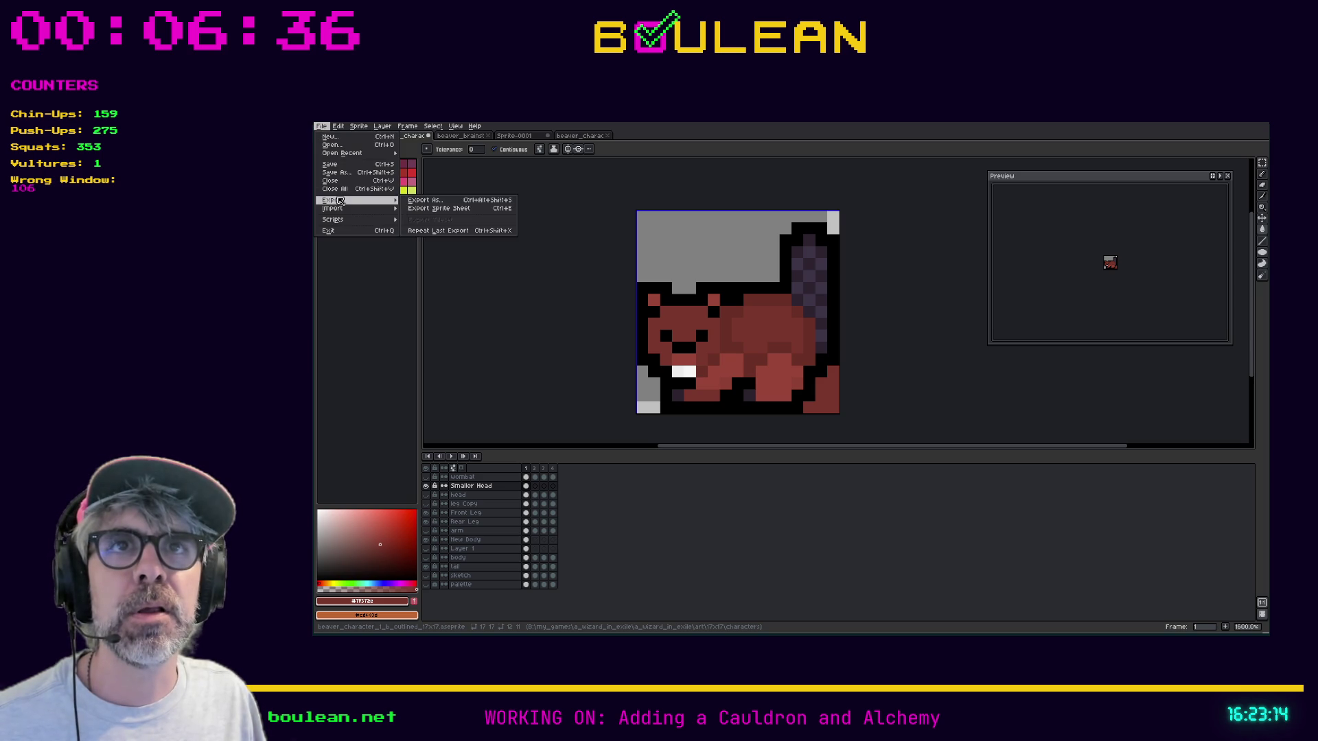
{"action": "left_click", "coordinate": [420, 199]}
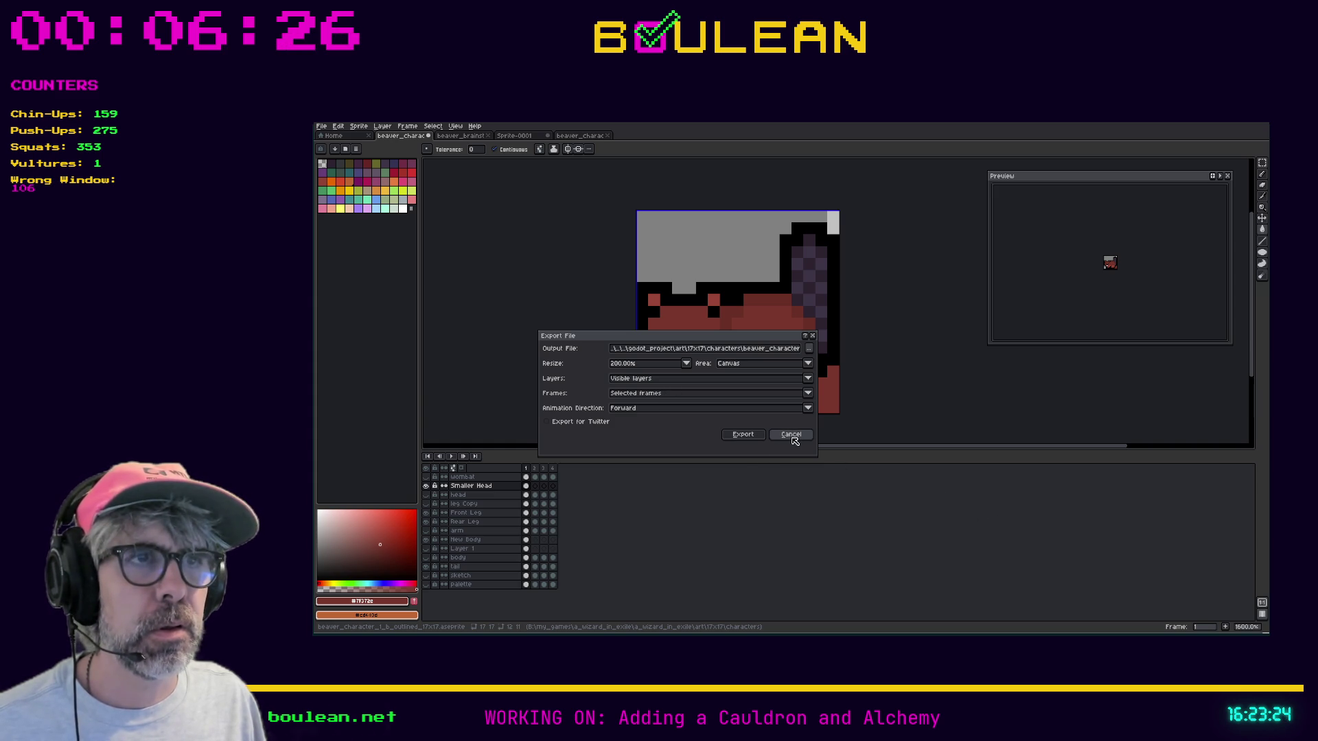
{"action": "left_click", "coordinate": [791, 434]}
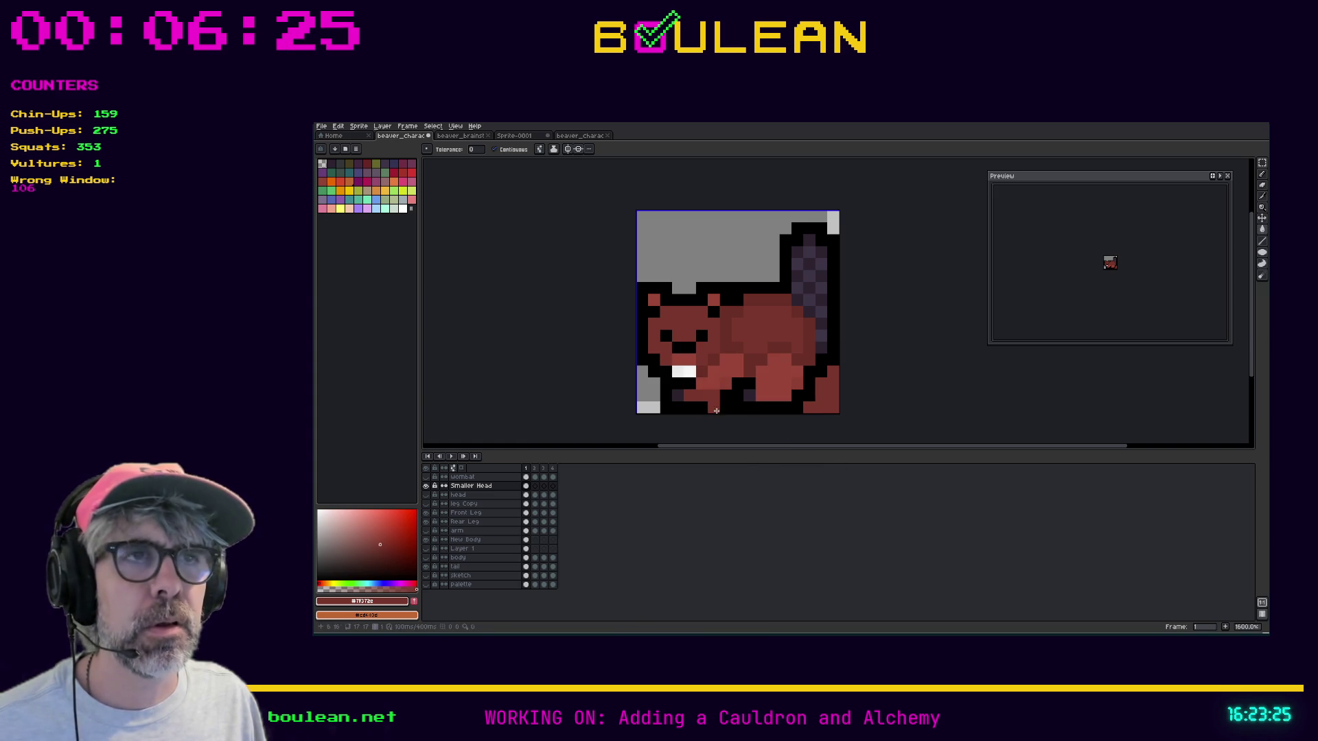
Export the beaver as a PNG, accepting the layers warning, then switch to Godot
{"action": "left_click", "coordinate": [321, 126]}
{"action": "mouse_move", "coordinate": [385, 202]}
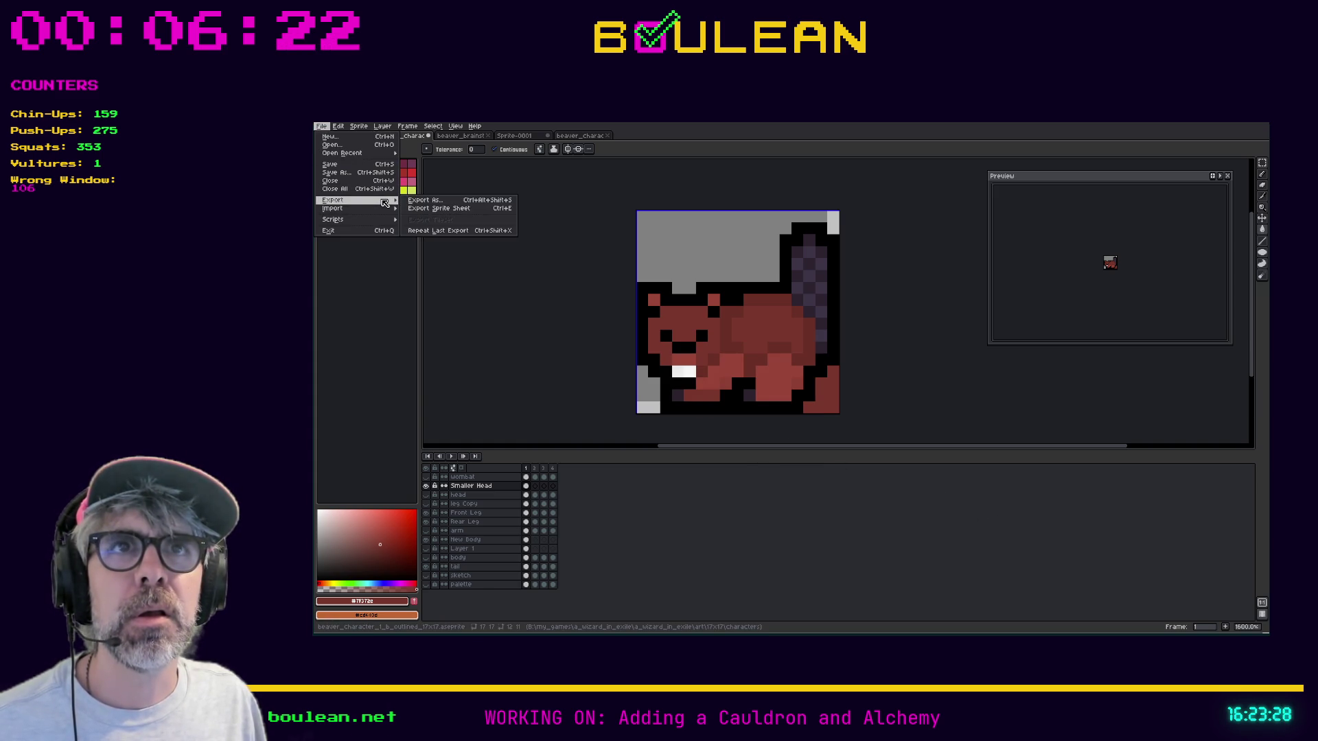
{"action": "left_click", "coordinate": [424, 201]}
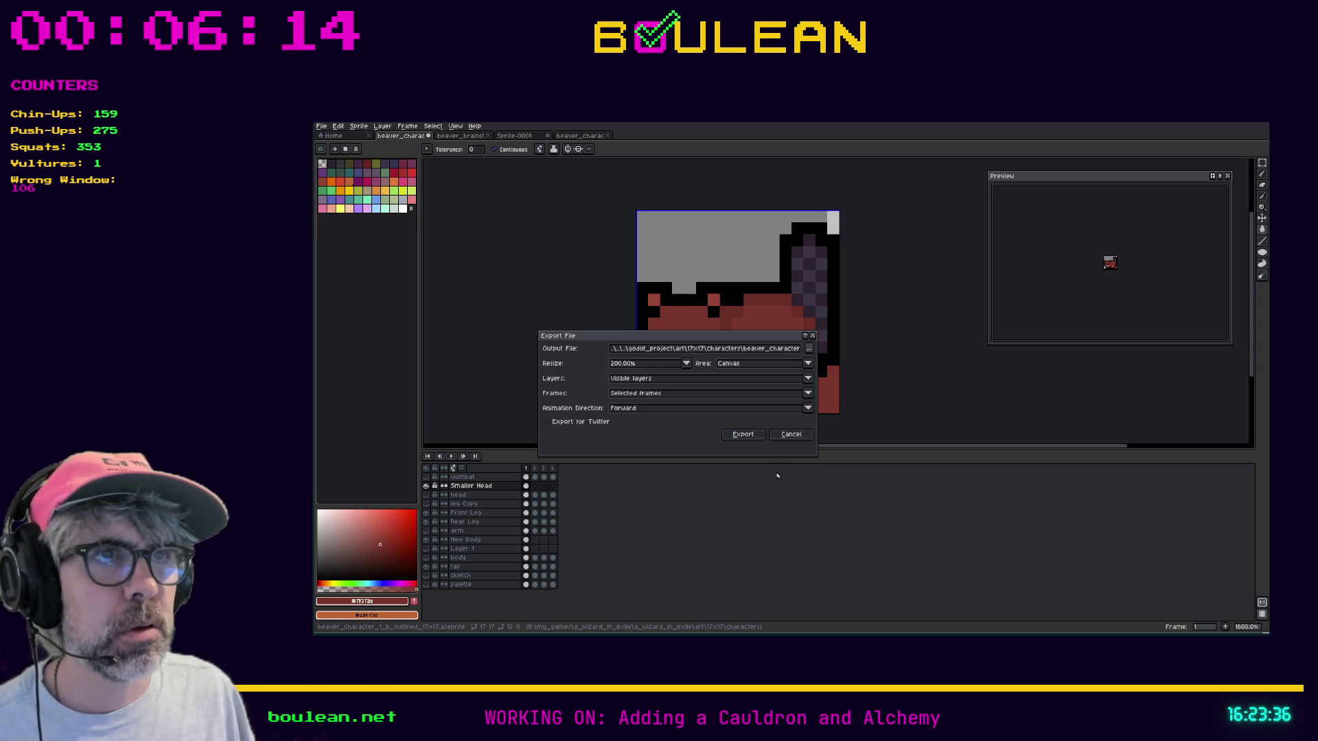
{"action": "left_click", "coordinate": [747, 434]}
{"action": "left_click", "coordinate": [769, 420]}
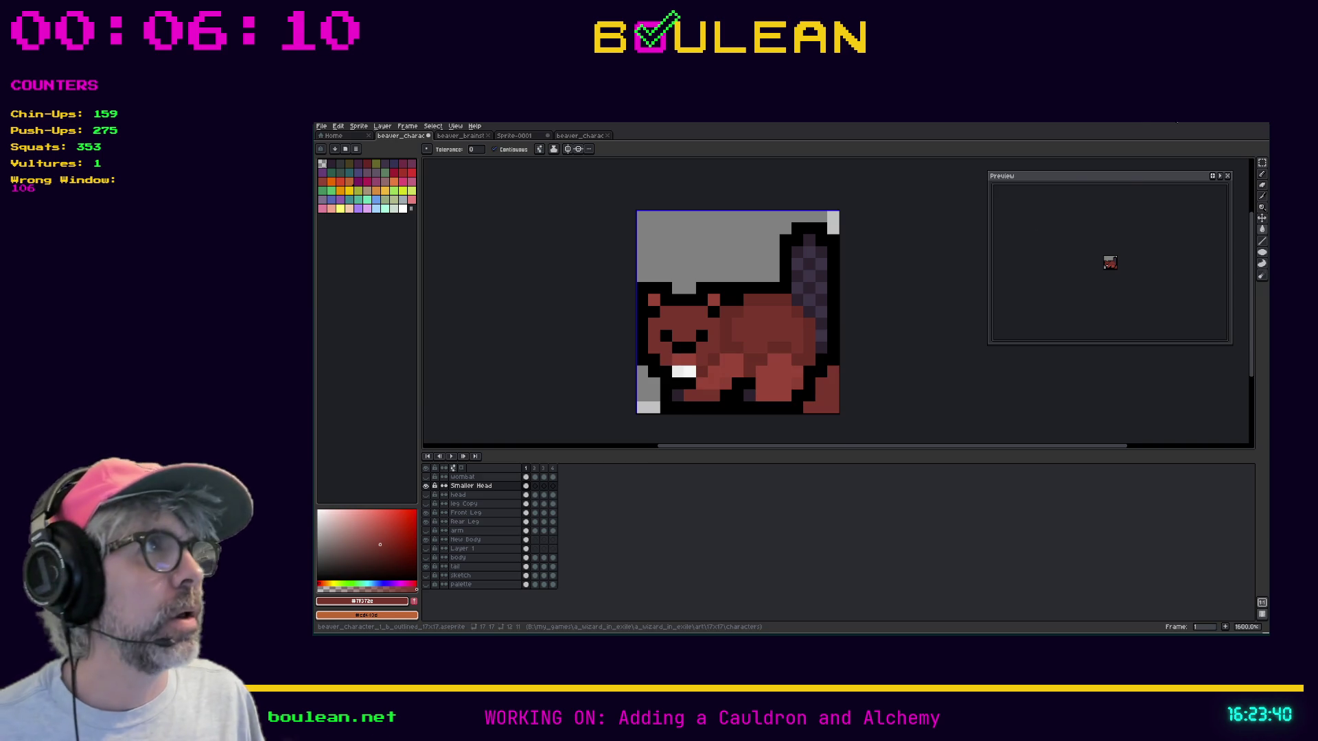
{"action": "key", "text": "alt+Tab"}
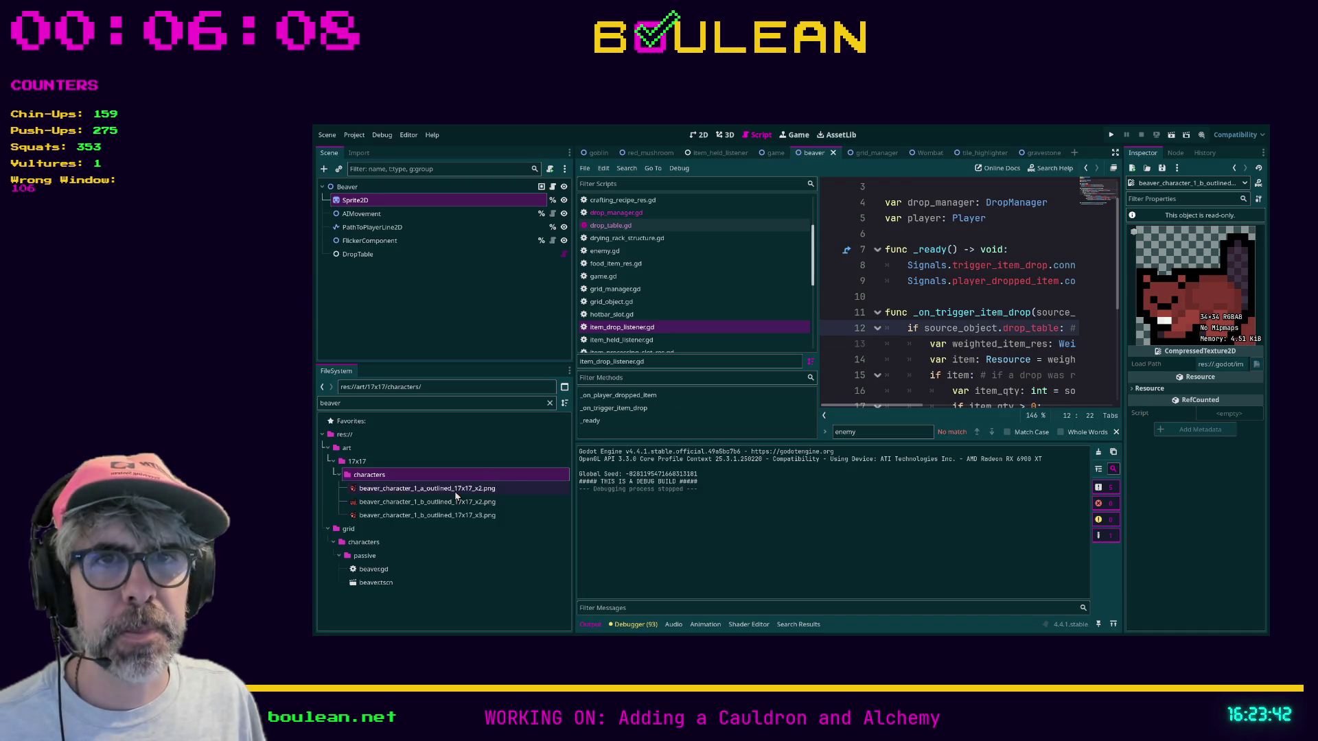
Set the Beaver Sprite2D texture to beaver_character_1_b_outlined_17x17_x2.png and run the game with F5
{"action": "left_click", "coordinate": [396, 203]}
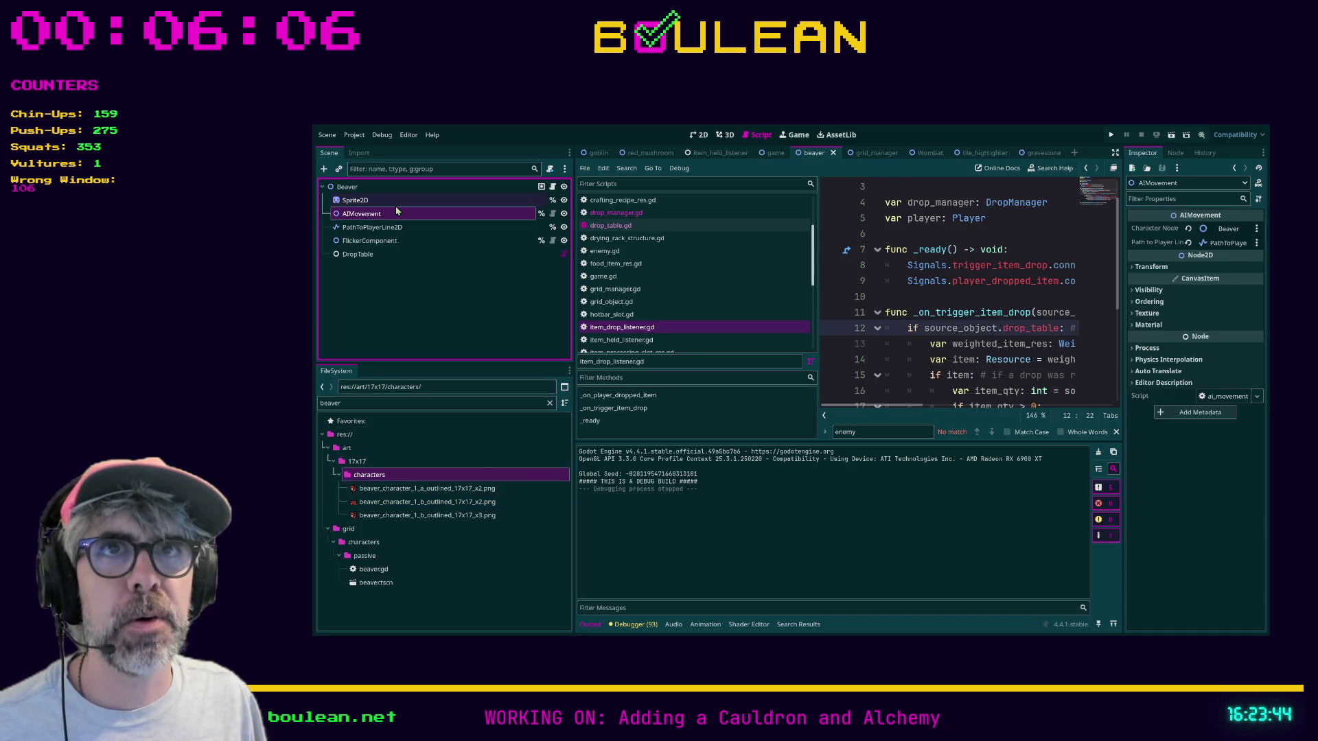
{"action": "mouse_move", "coordinate": [381, 502]}
{"action": "left_mouse_down"}
{"action": "mouse_move", "coordinate": [1169, 338]}
{"action": "mouse_move", "coordinate": [1215, 241]}
{"action": "left_mouse_up"}
{"action": "left_click", "coordinate": [961, 296]}
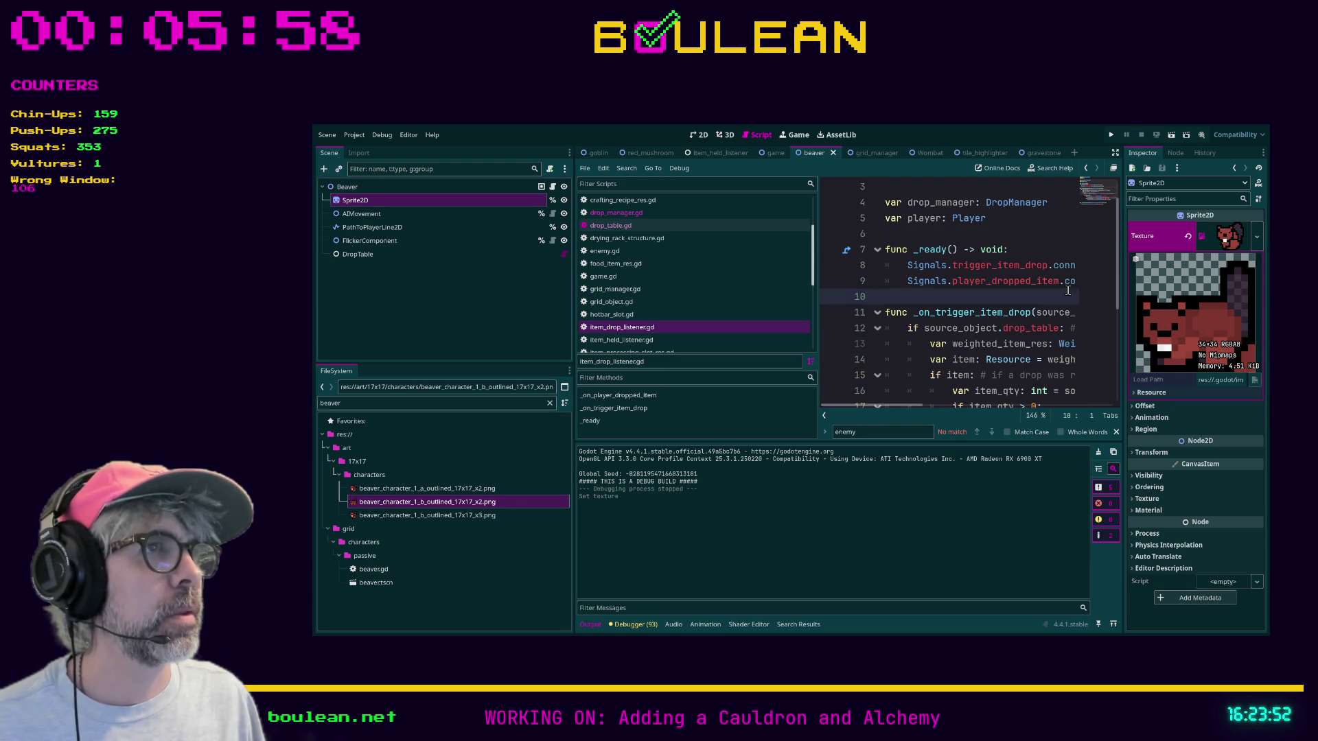
{"action": "key", "text": "F5"}
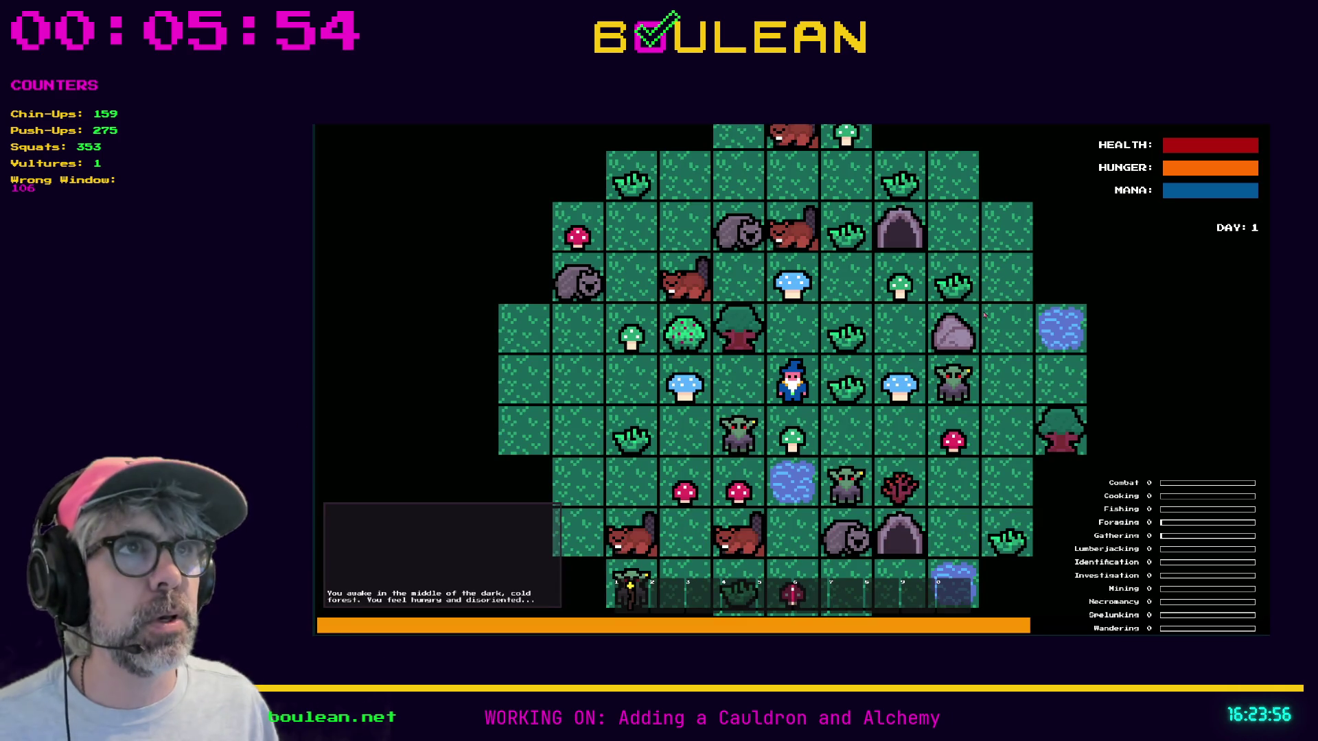
{"action": "scroll", "coordinate": [795, 291], "scroll_direction": "up", "scroll_amount": 2}
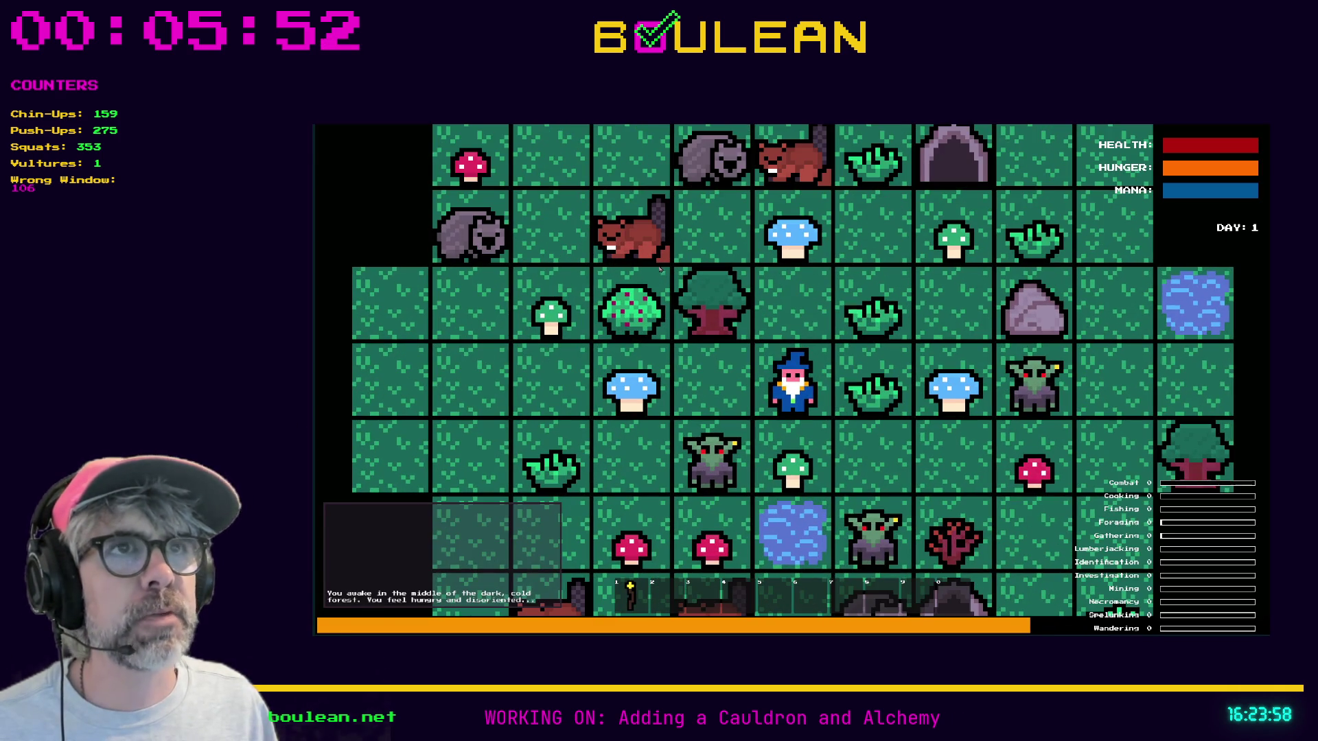
{"action": "left_click", "coordinate": [815, 326]}
{"action": "scroll", "coordinate": [651, 325], "scroll_direction": "up", "scroll_amount": 1}
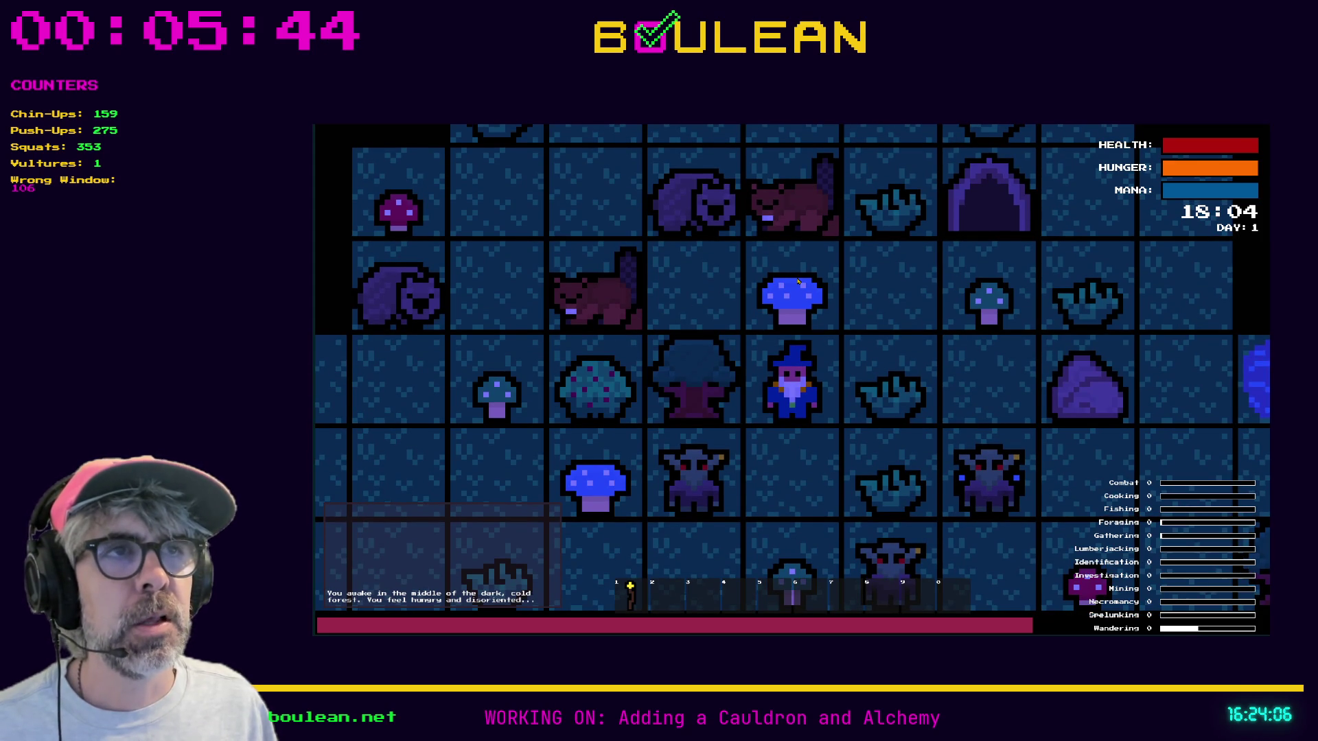
{"action": "key", "text": "Up"}
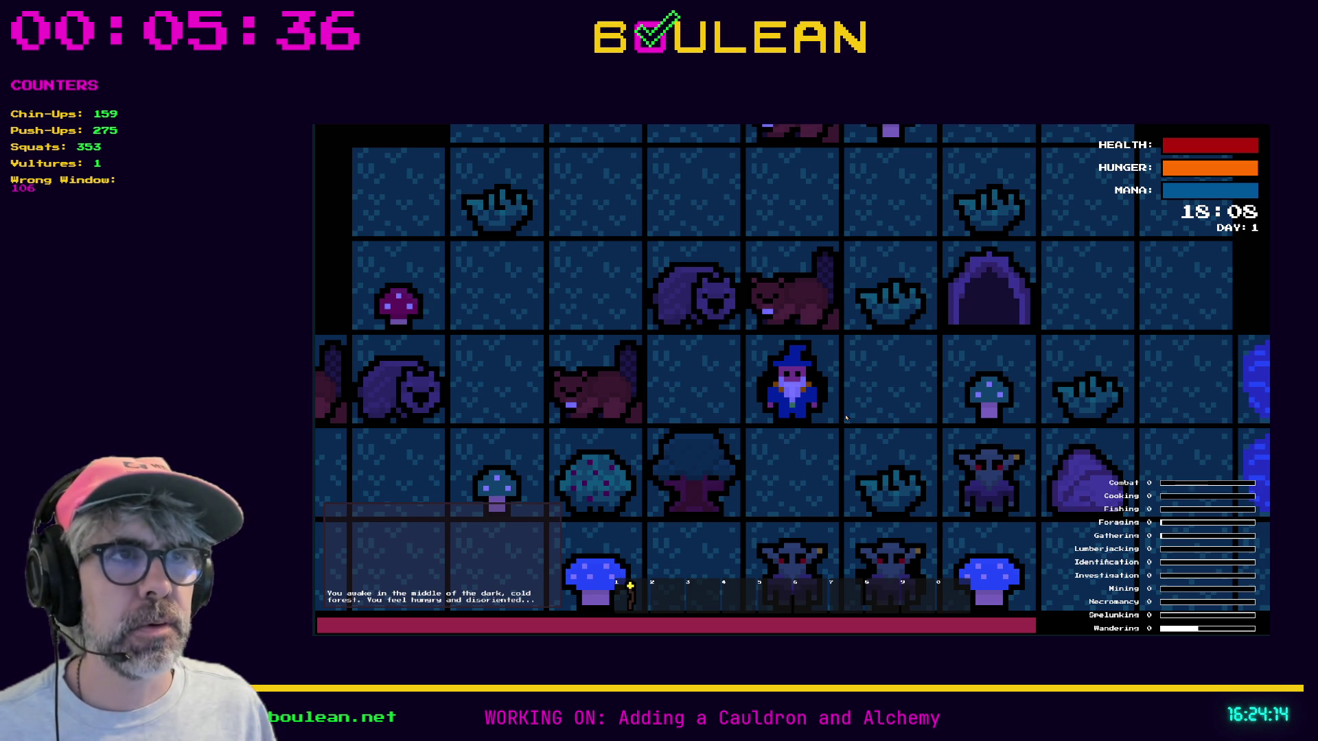
{"action": "scroll", "coordinate": [819, 406], "scroll_direction": "up", "scroll_amount": 1}
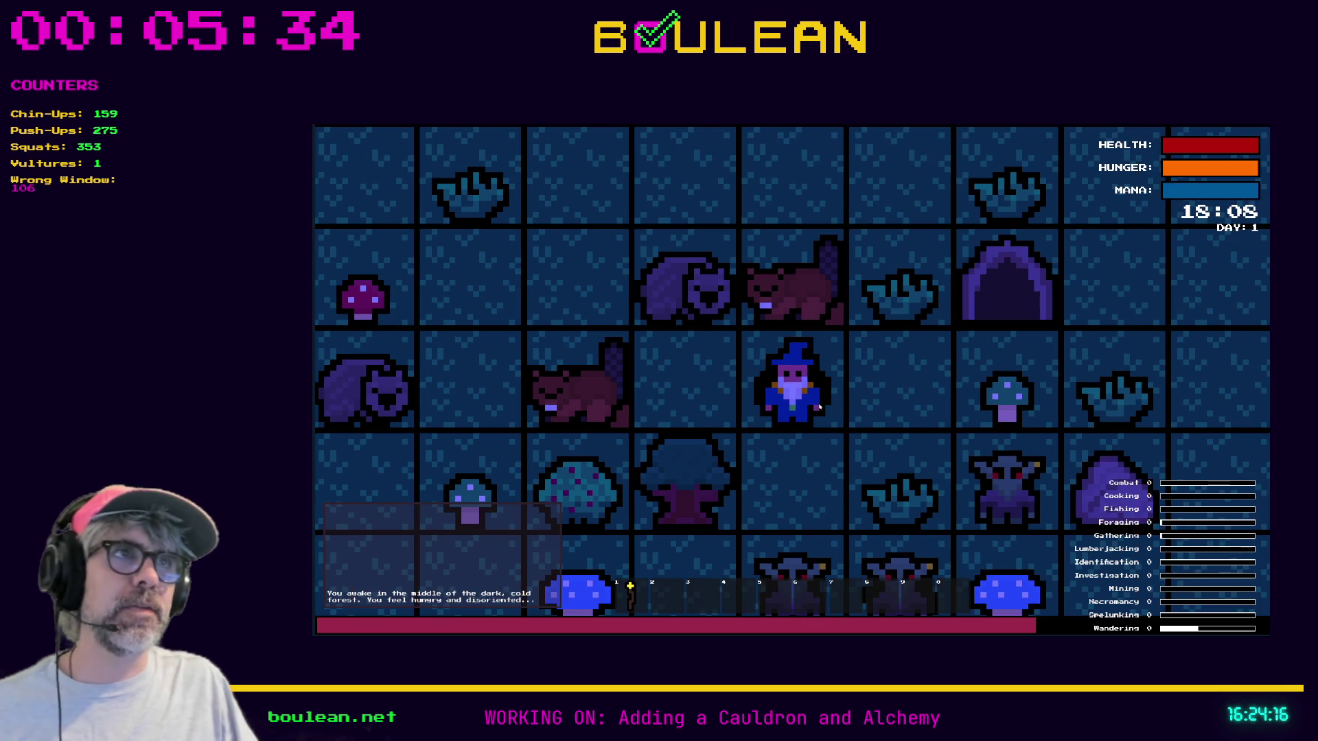
{"action": "scroll", "coordinate": [819, 407], "scroll_direction": "down", "scroll_amount": 1}
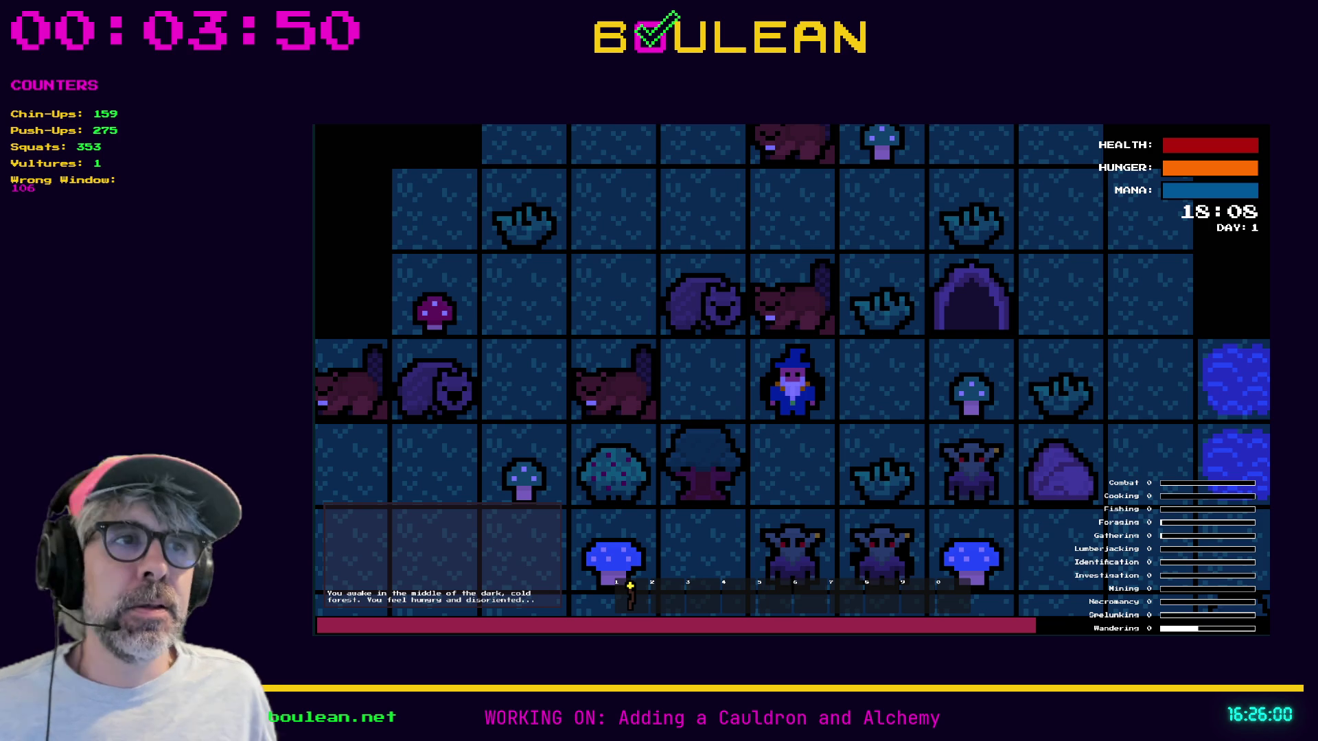
Zoom into the running game view, then stop the game with F8
{"action": "scroll", "coordinate": [793, 381], "scroll_direction": "up", "scroll_amount": 3}
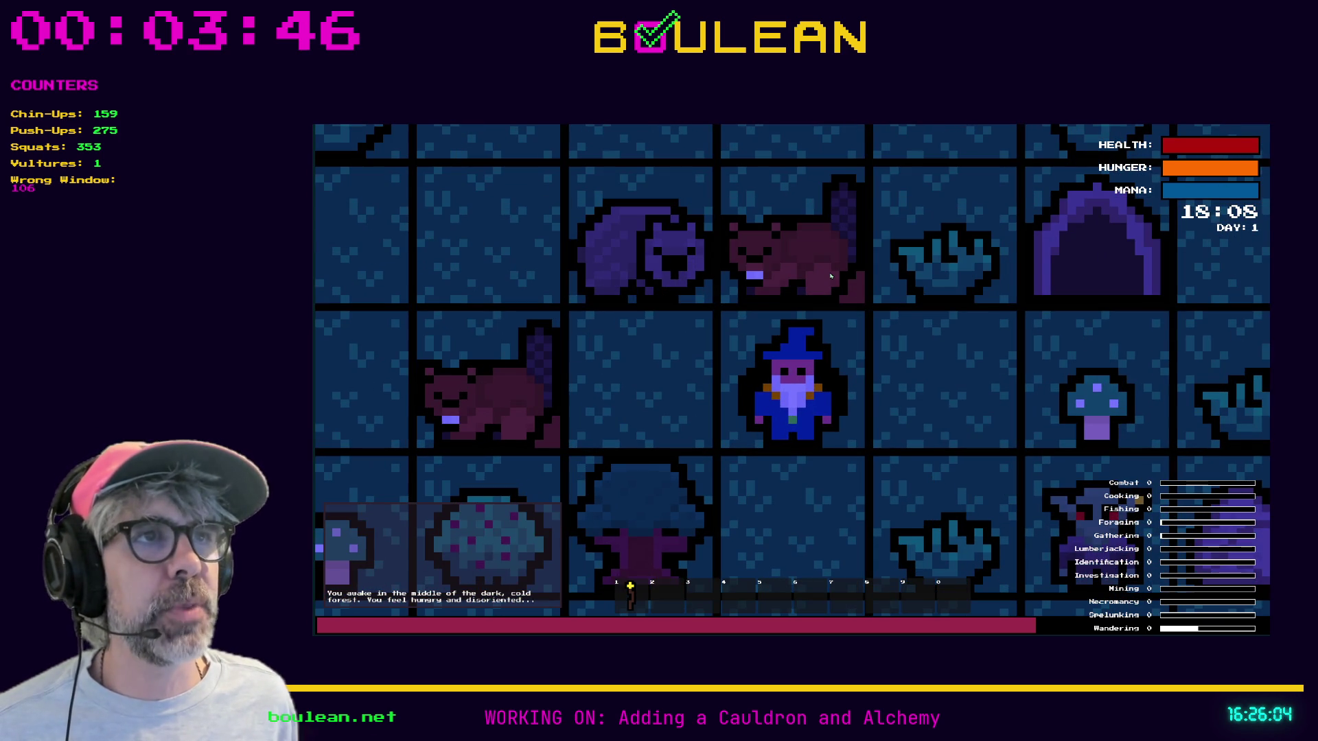
{"action": "key", "text": "F8"}
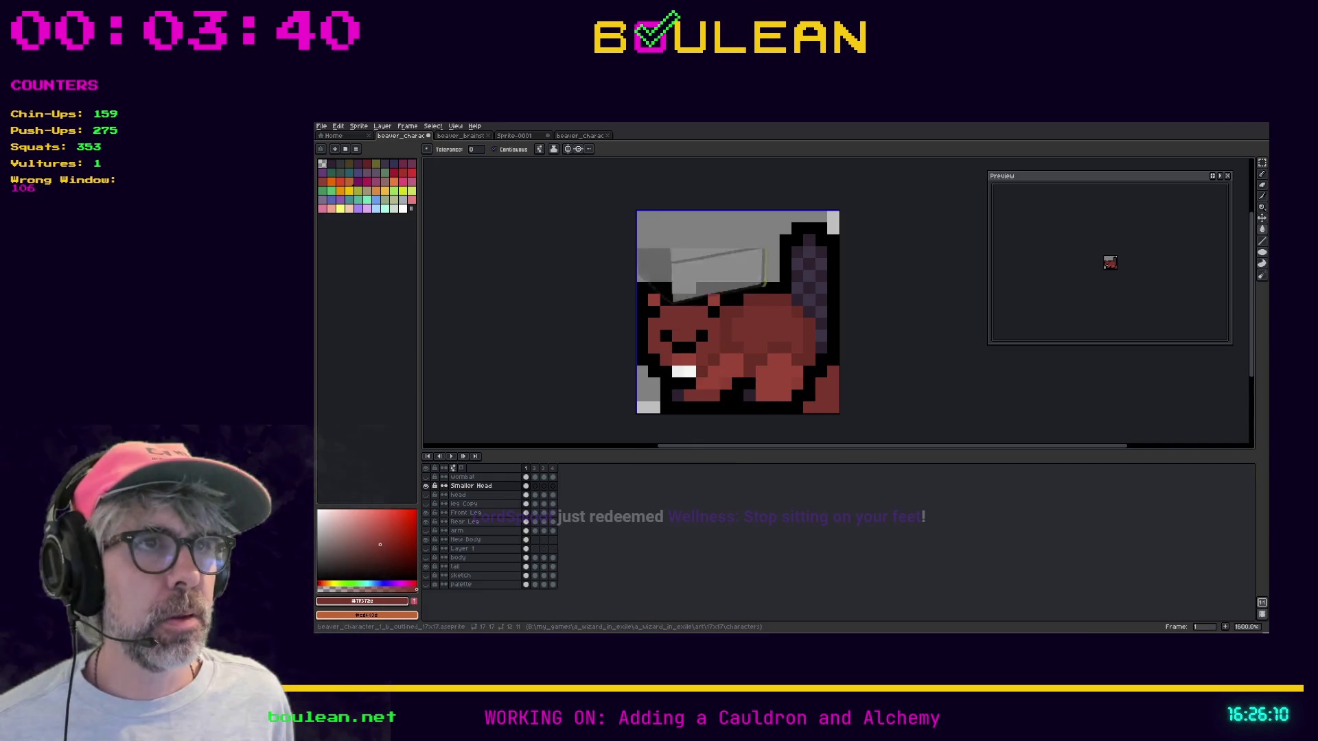
Undo the stray bucket fill on the beaver sprite, then bucket-fill an area again
{"action": "scroll", "coordinate": [851, 399], "scroll_direction": "up", "scroll_amount": 2}
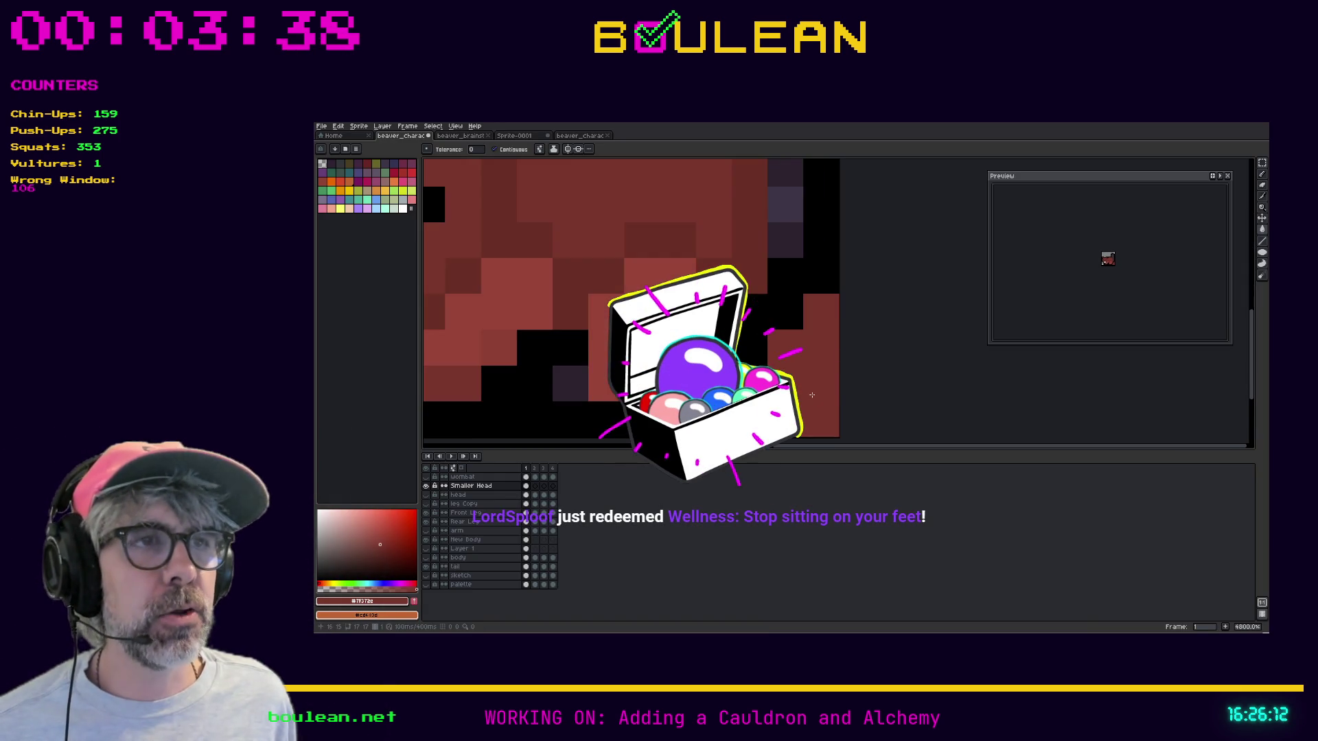
{"action": "scroll", "coordinate": [858, 393], "scroll_direction": "down", "scroll_amount": 1}
{"action": "key", "text": "ctrl+z"}
{"action": "scroll", "coordinate": [863, 389], "scroll_direction": "down", "scroll_amount": 2}
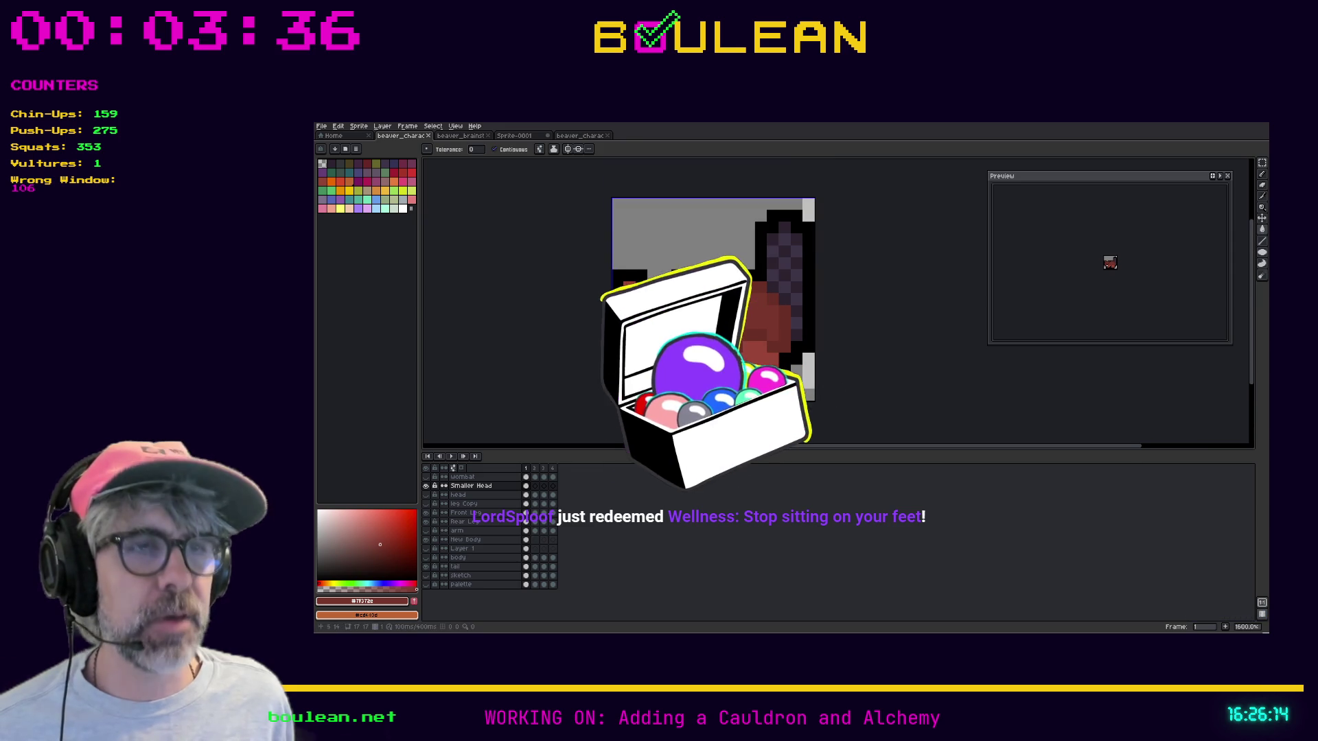
{"action": "key", "text": "i"}
{"action": "key", "text": "g"}
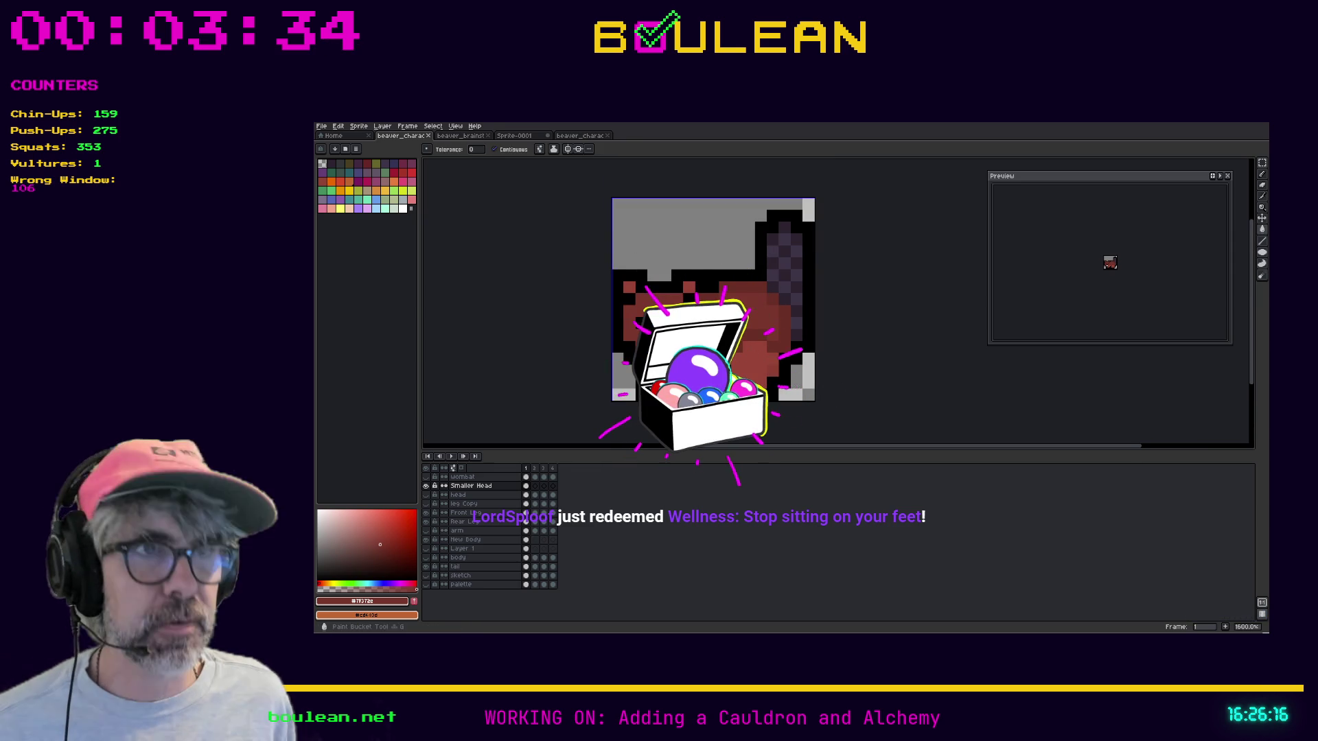
{"action": "left_click", "coordinate": [738, 380]}
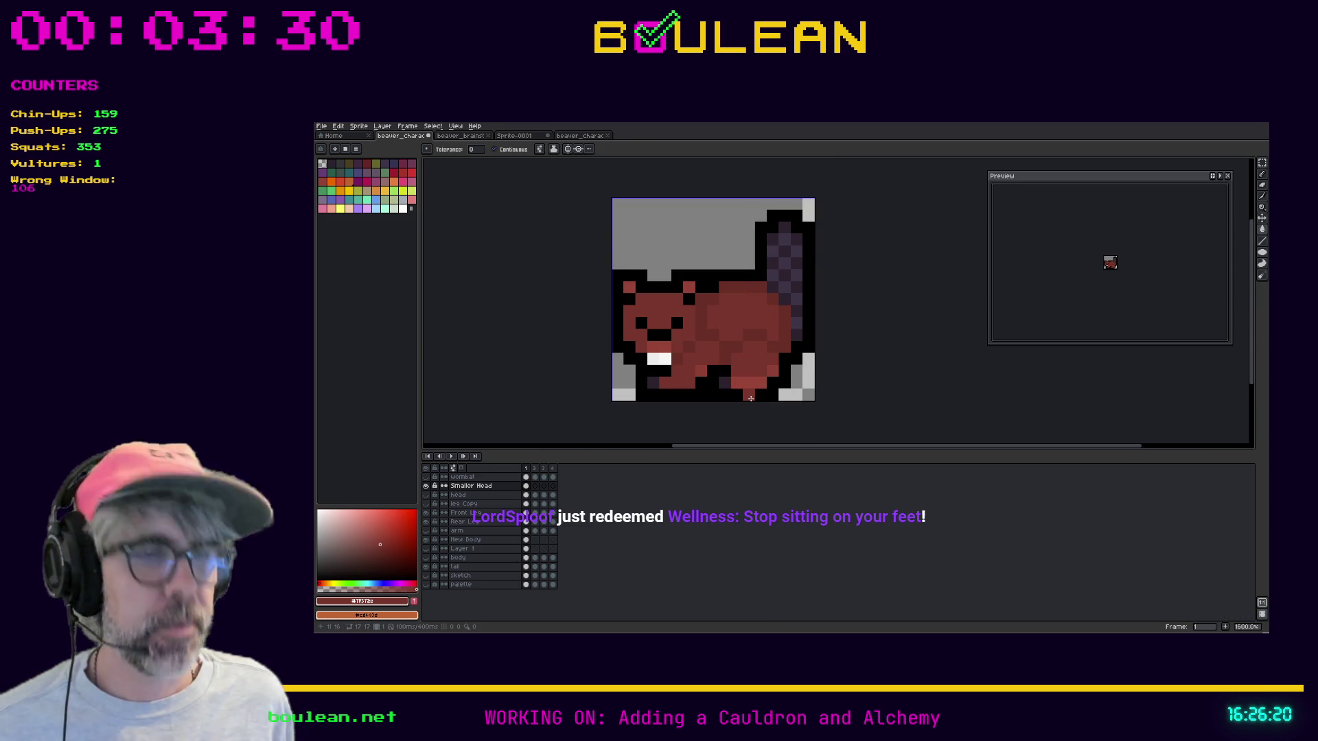
Pick the lighter body red, pencil it along the beaver's ear row, and save
{"action": "key", "text": "i"}
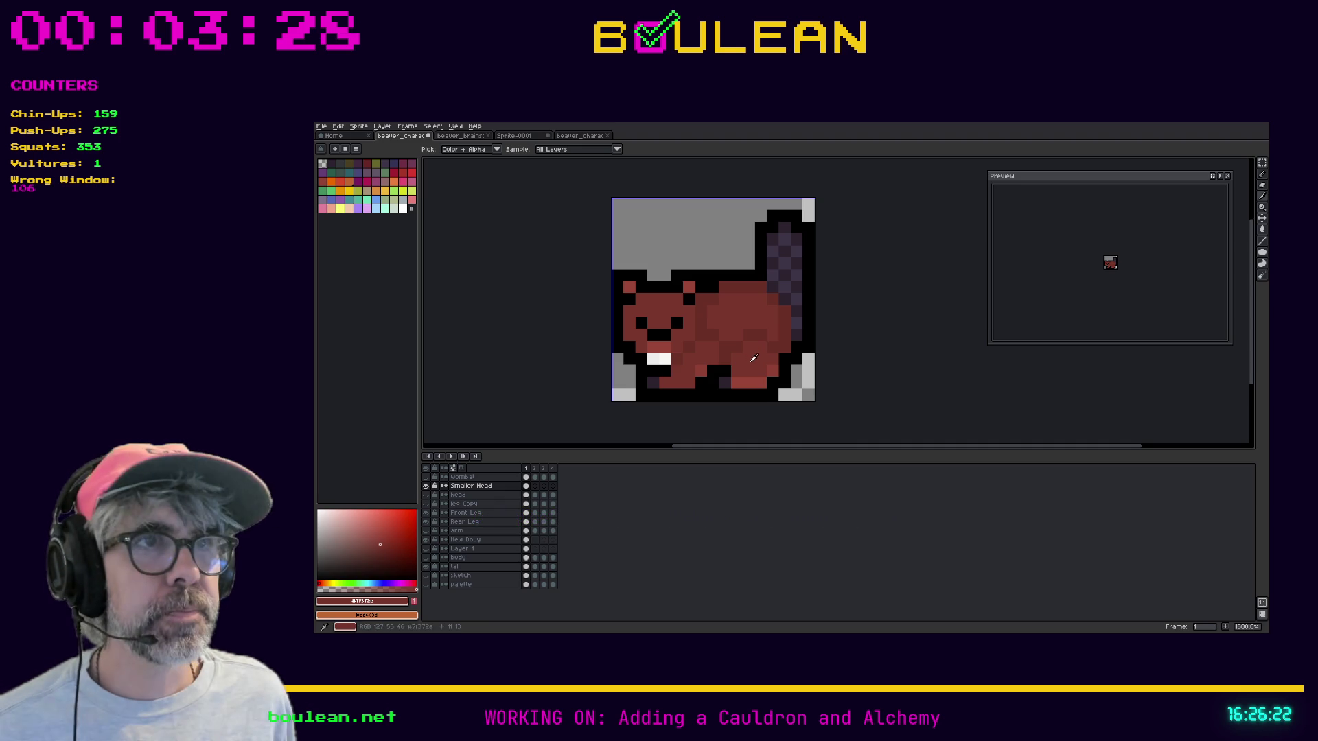
{"action": "left_click", "coordinate": [678, 386]}
{"action": "key", "text": "b"}
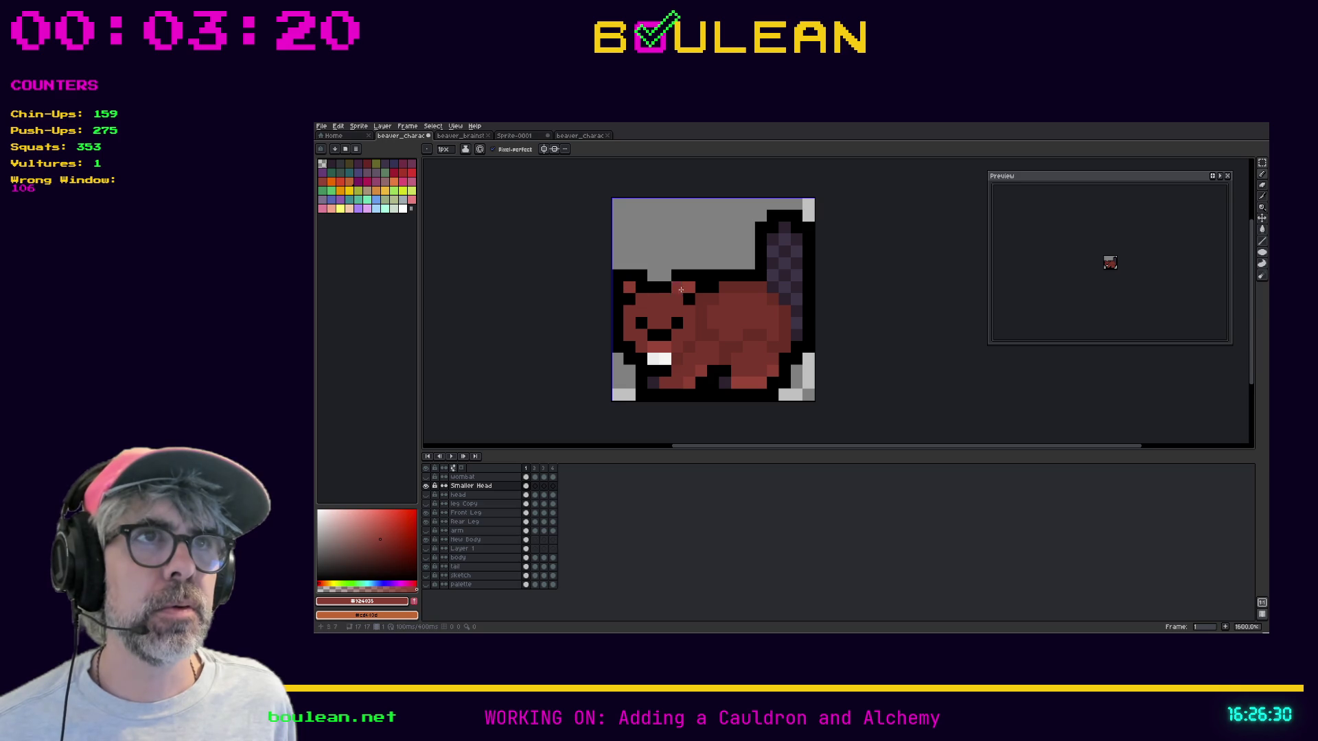
{"action": "left_click_drag", "start_coordinate": [672, 300], "coordinate": [639, 299]}
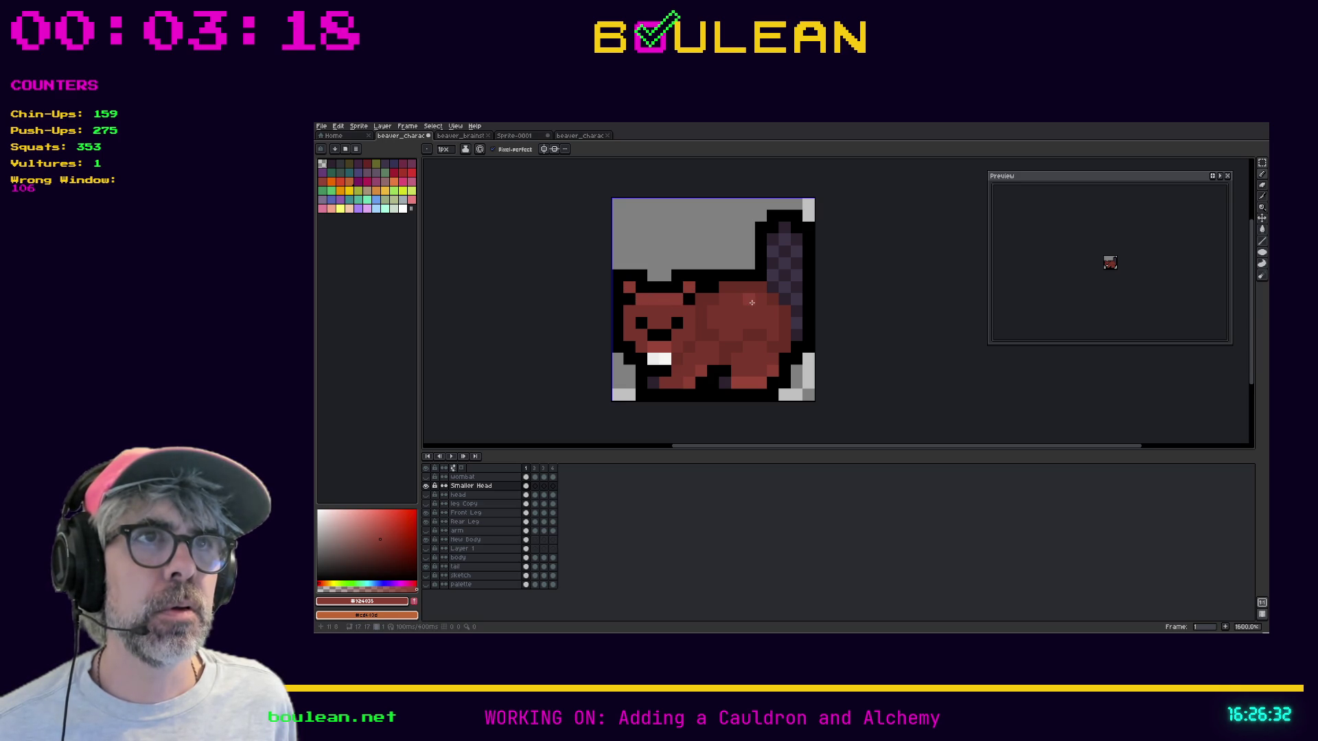
{"action": "key", "text": "ctrl"}
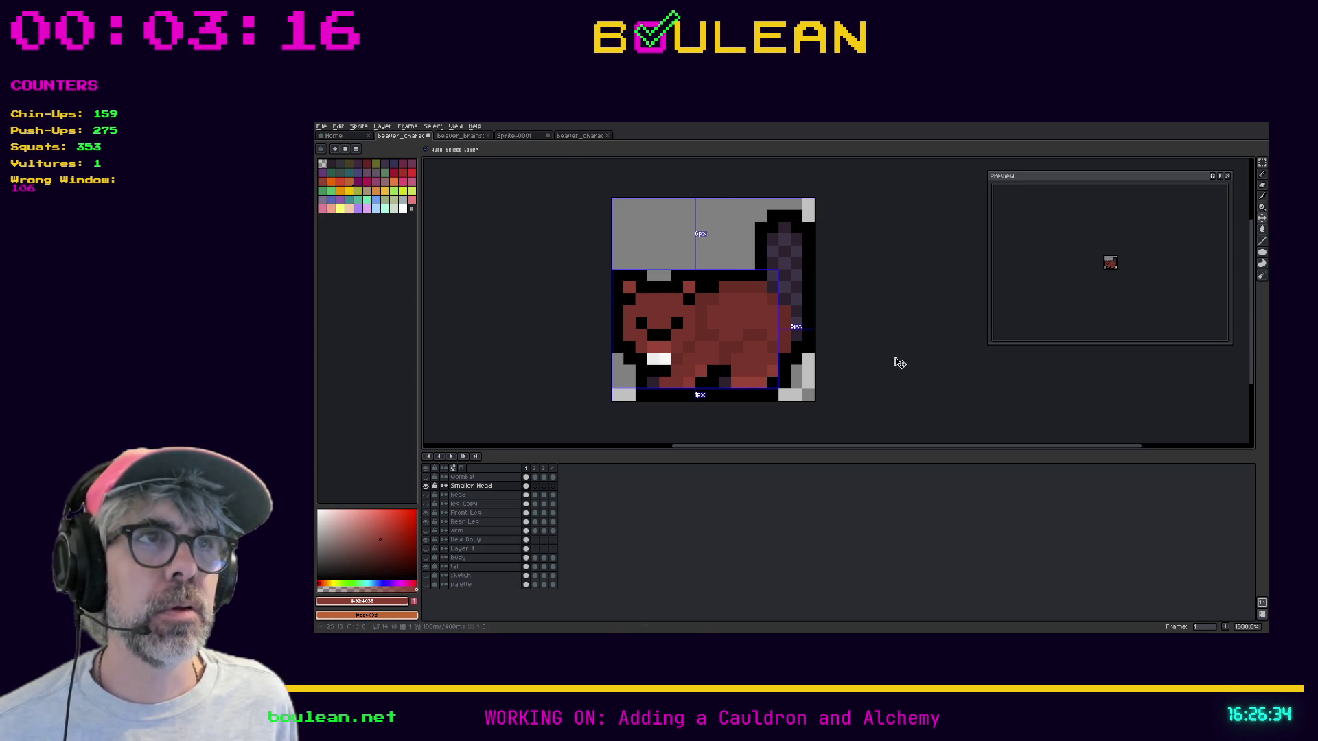
{"action": "key", "text": "ctrl+s"}
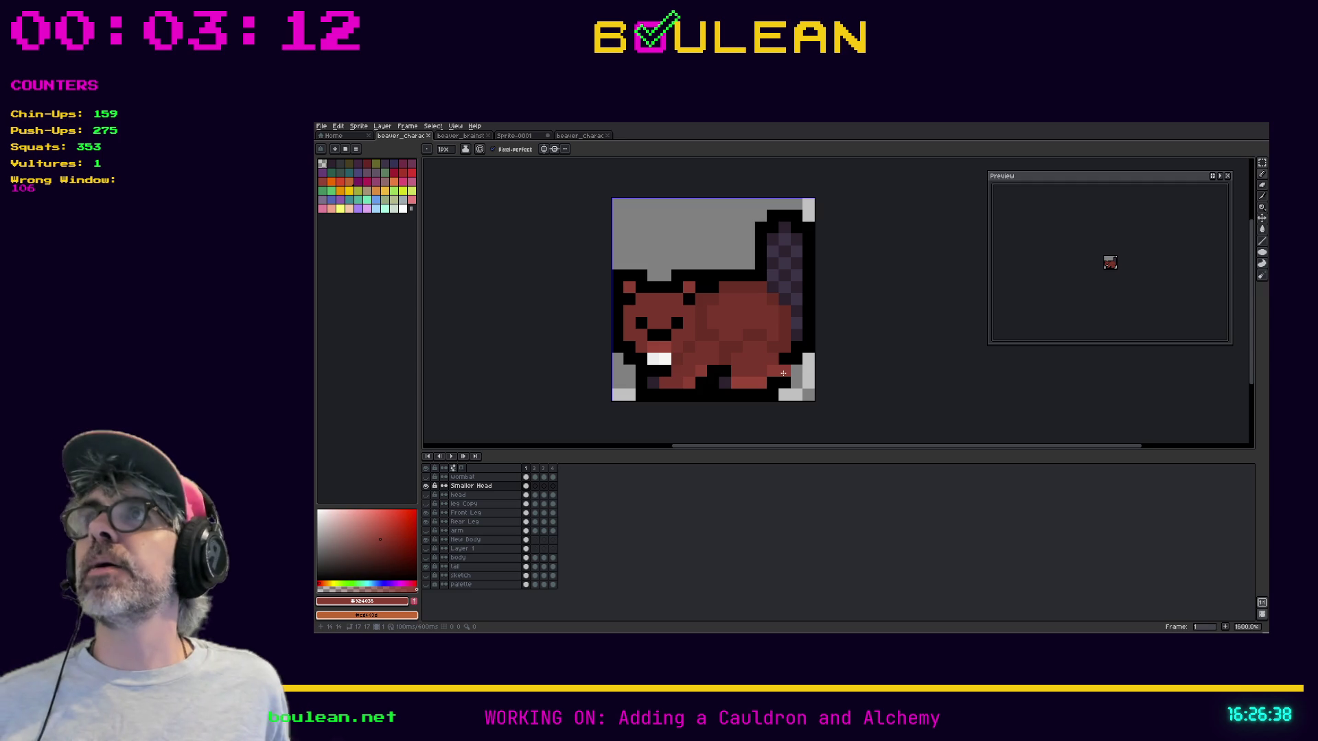
Paint the grey right-edge pixel and another stray pixel red, then save the sprite
{"action": "left_click", "coordinate": [808, 361]}
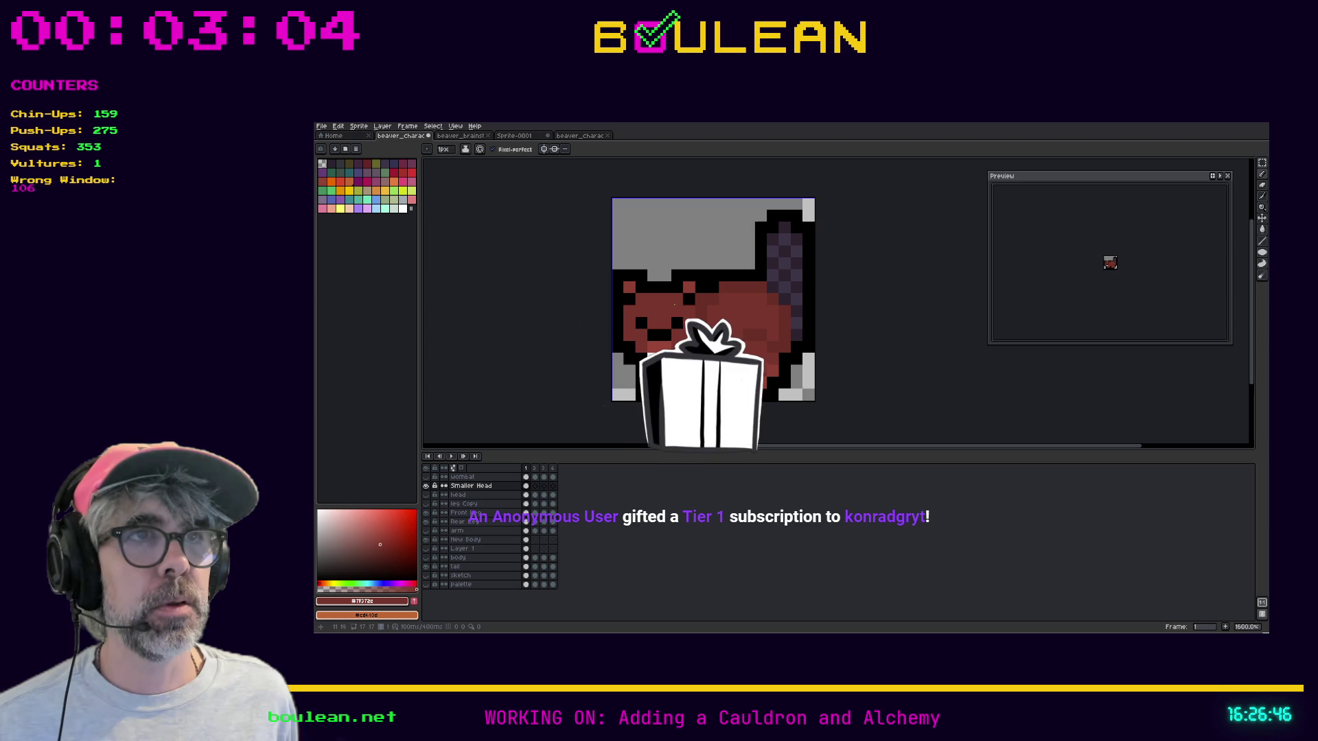
{"action": "left_click", "coordinate": [775, 306]}
{"action": "key", "text": "ctrl+s"}
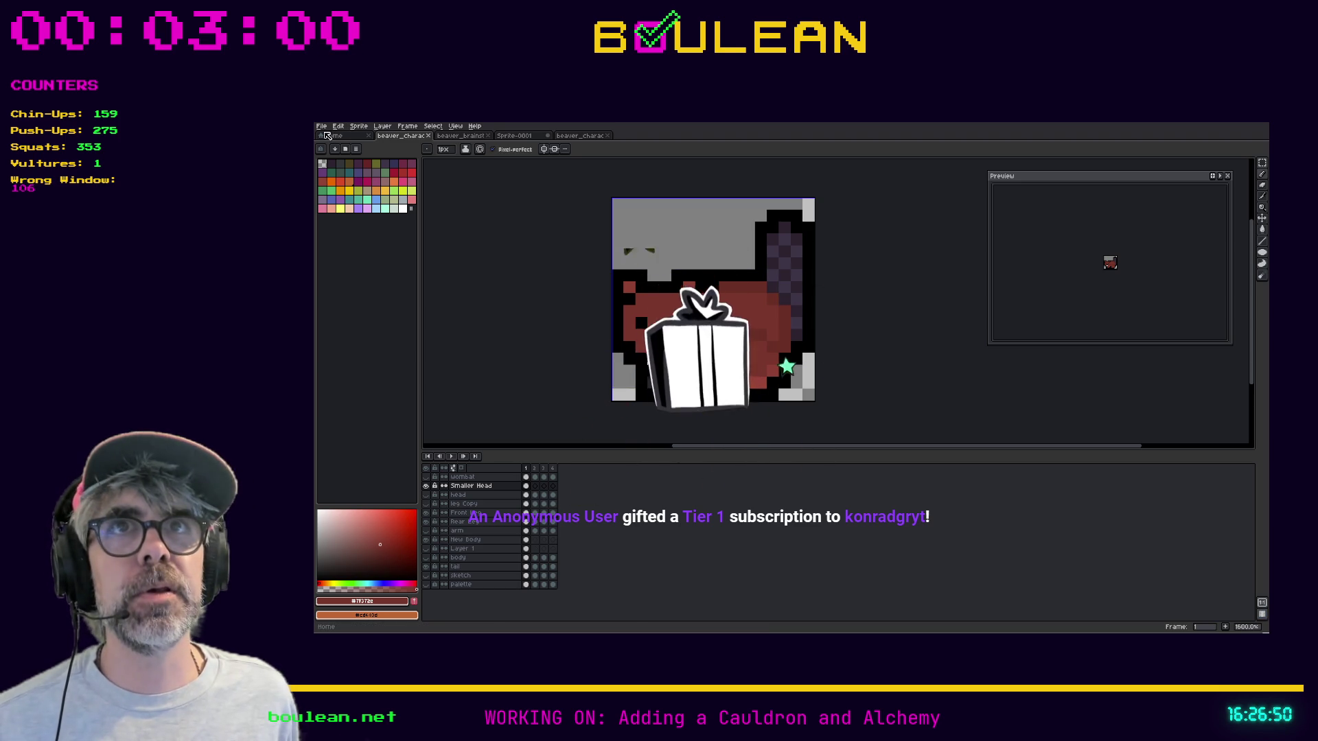
{"action": "left_click", "coordinate": [321, 126]}
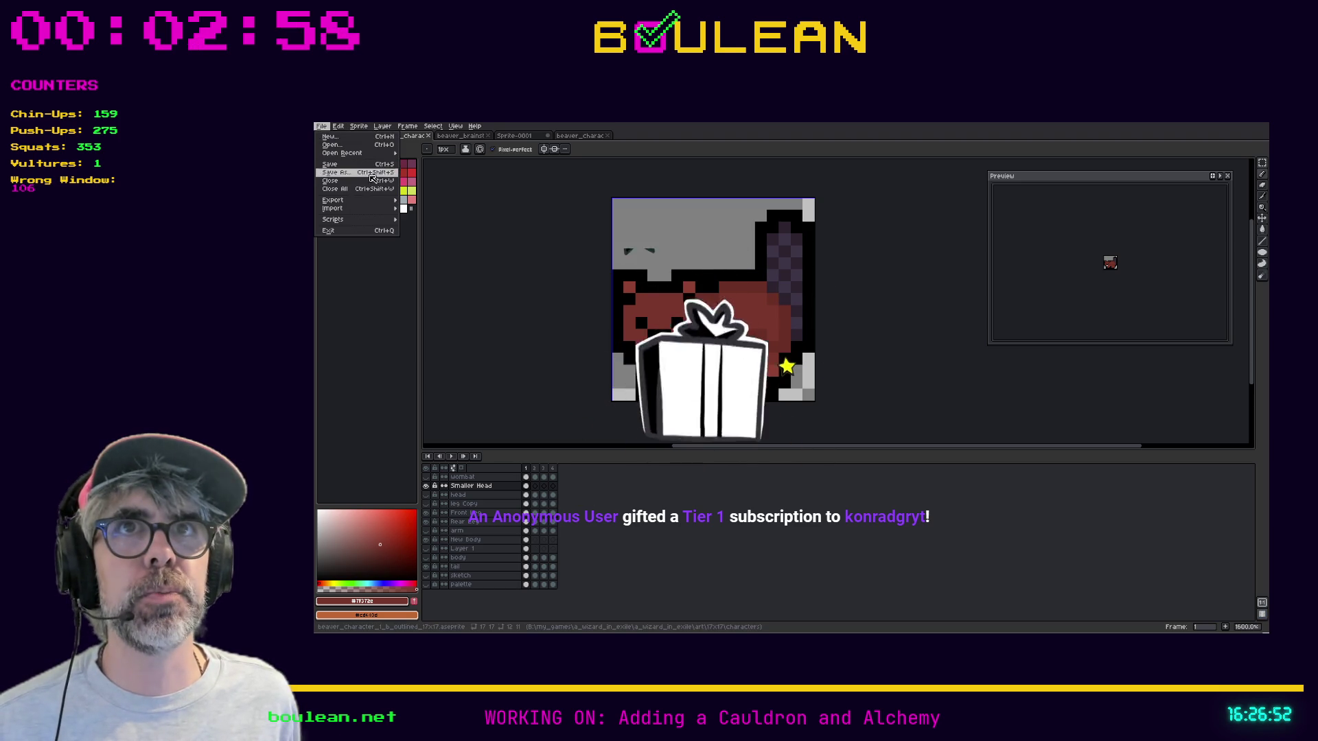
Export the beaver as a 200% PNG into Godot's characters folder, accepting layer flattening
{"action": "left_click", "coordinate": [414, 200]}
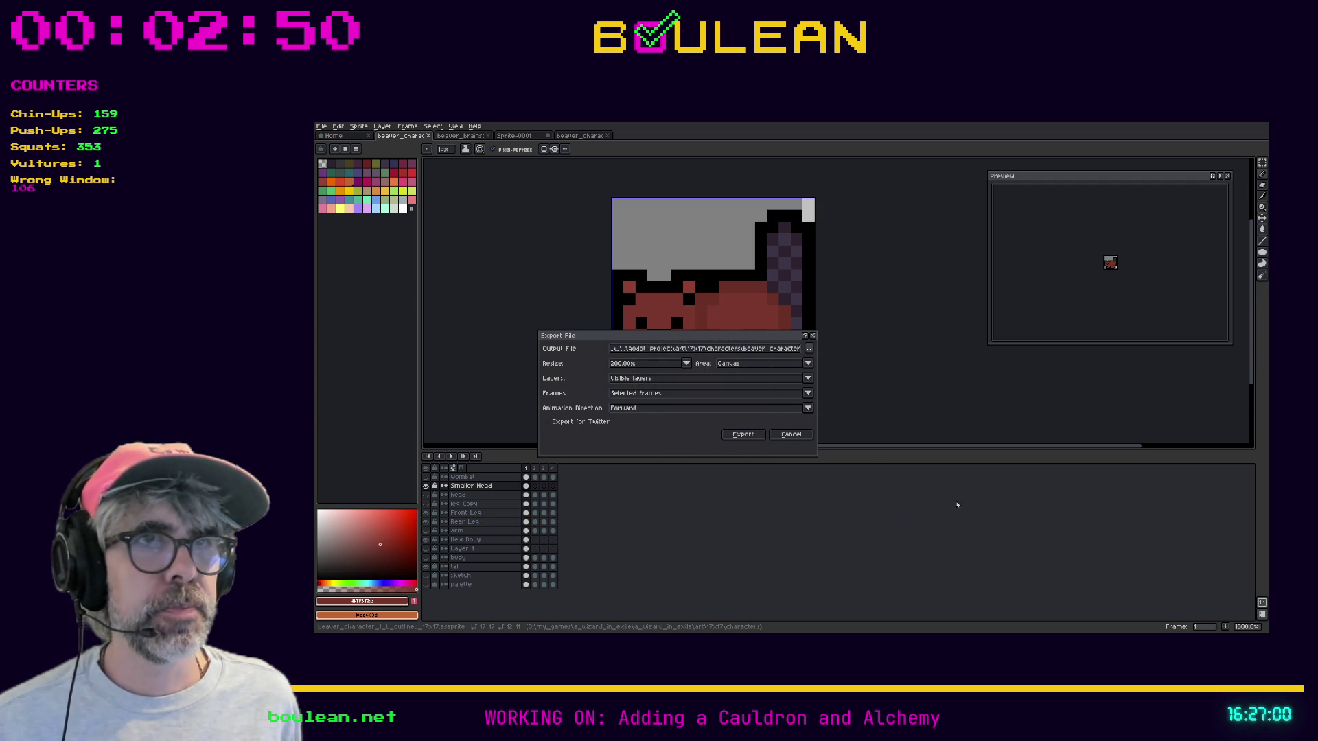
{"action": "left_click", "coordinate": [755, 434]}
{"action": "left_click", "coordinate": [768, 419]}
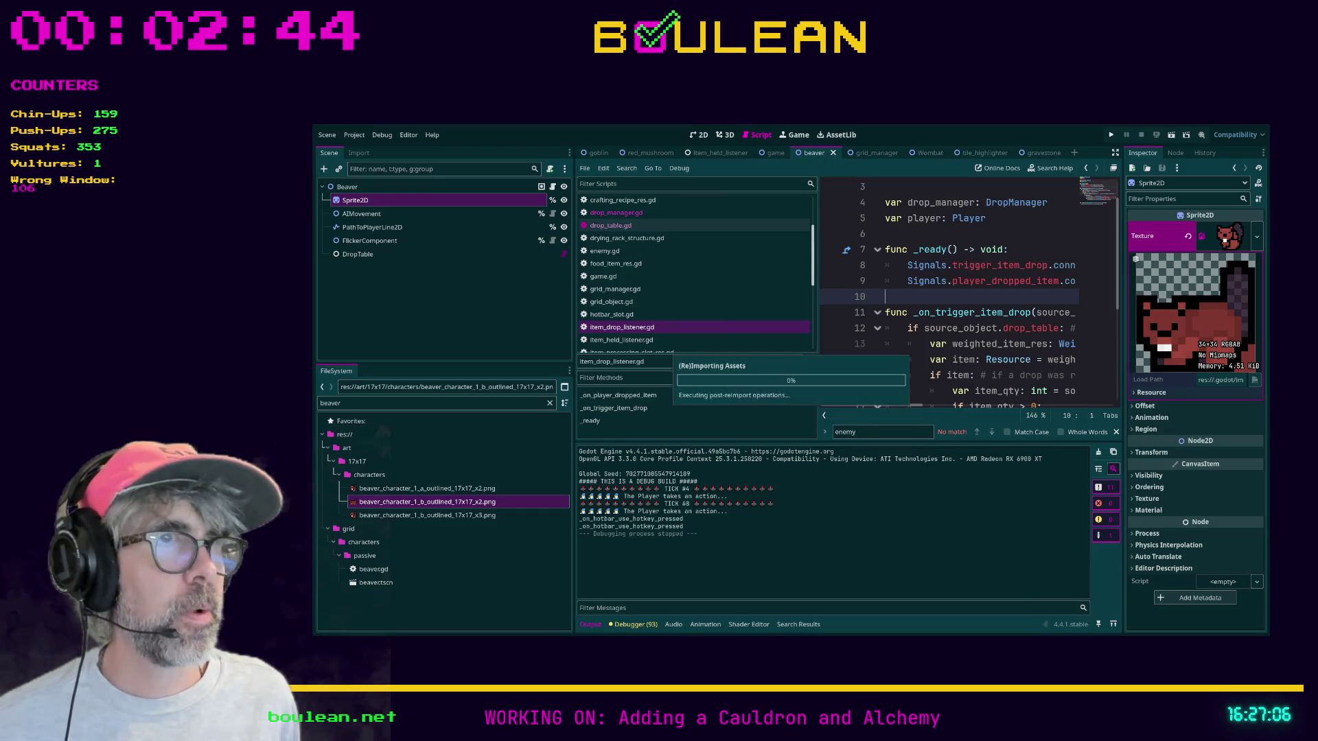
Check the reimported beaver PNG in the FileSystem dock, then run the project with F5
{"action": "left_click", "coordinate": [997, 359]}
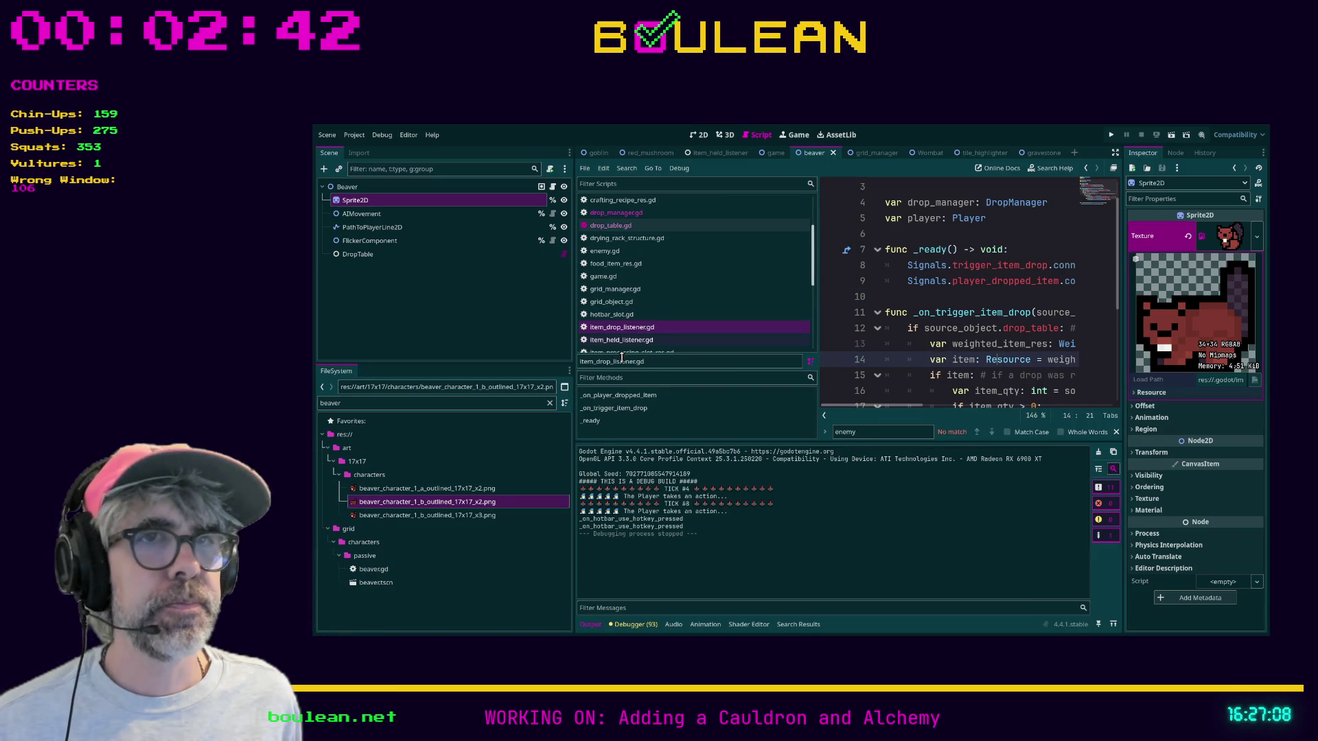
{"action": "left_click", "coordinate": [493, 509]}
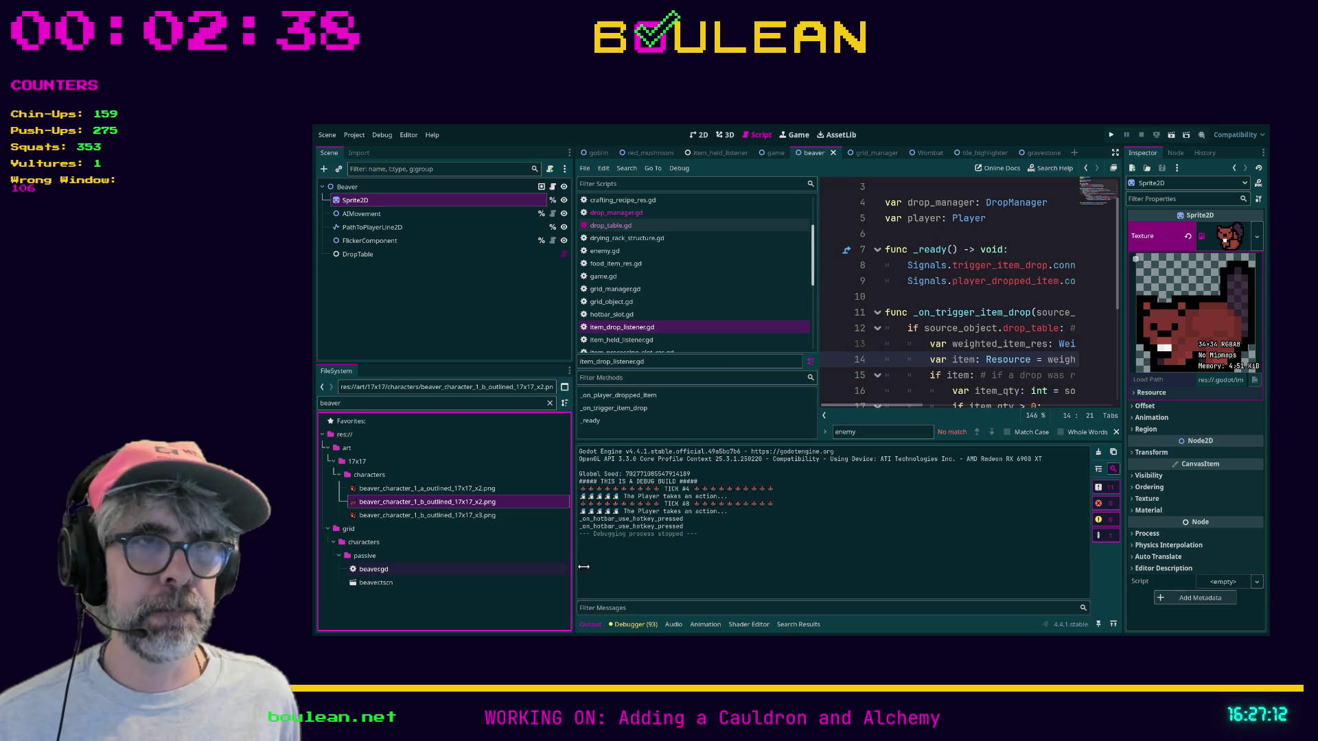
{"action": "left_click", "coordinate": [992, 371]}
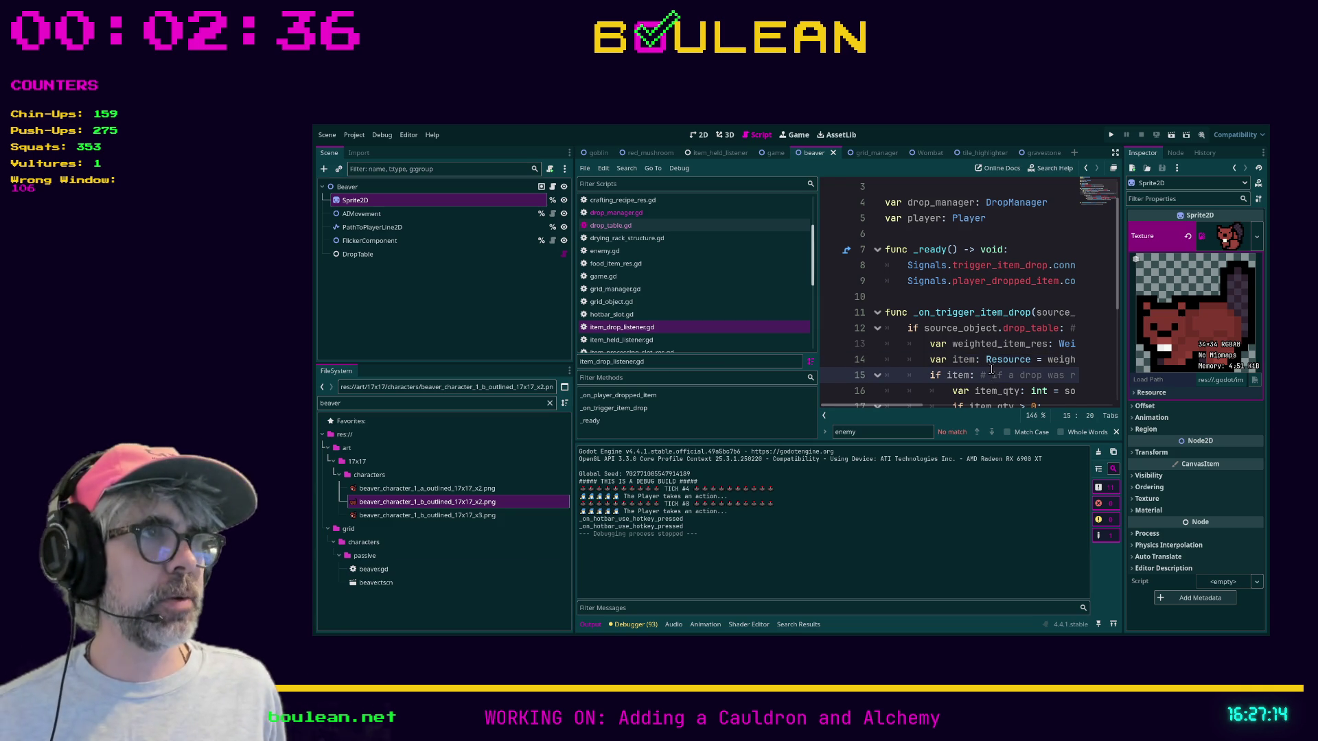
{"action": "key", "text": "F5"}
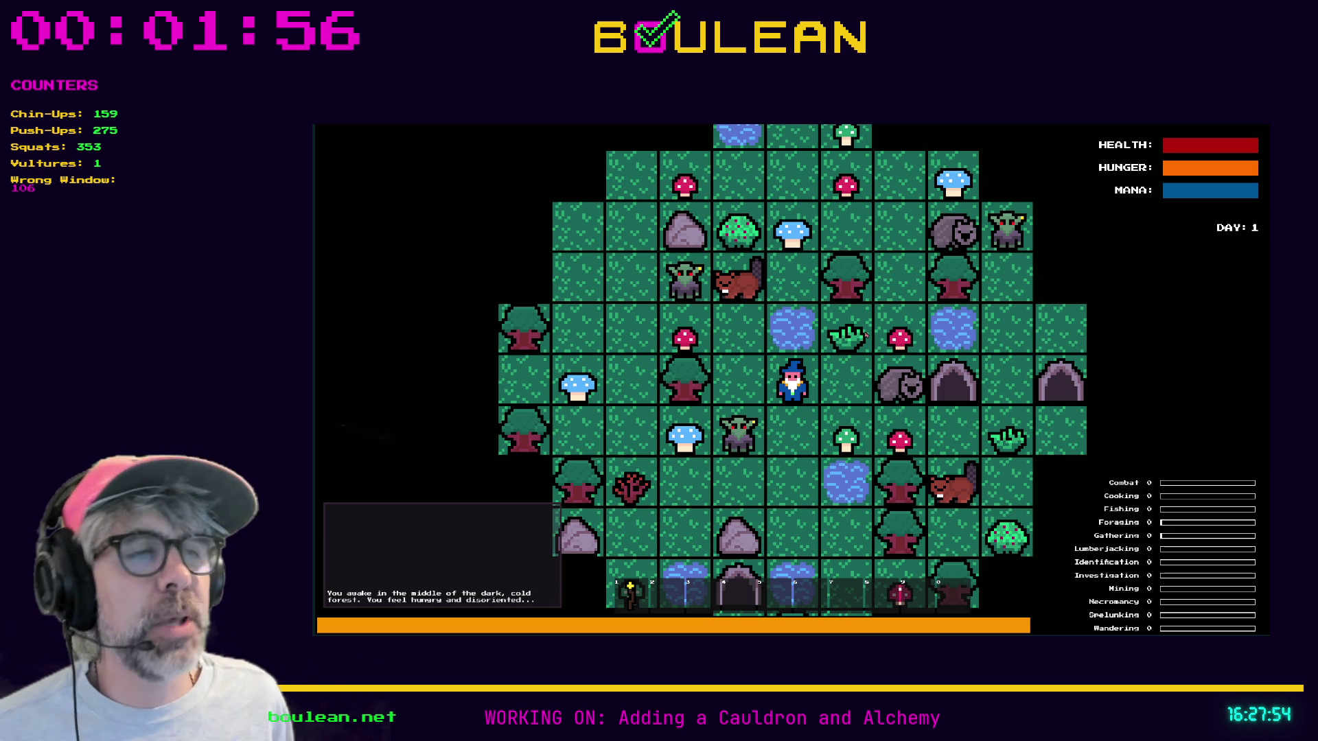
Kill the nearby goblins and destroy the gravestones, collecting a Soul
{"action": "key", "text": "Left"}
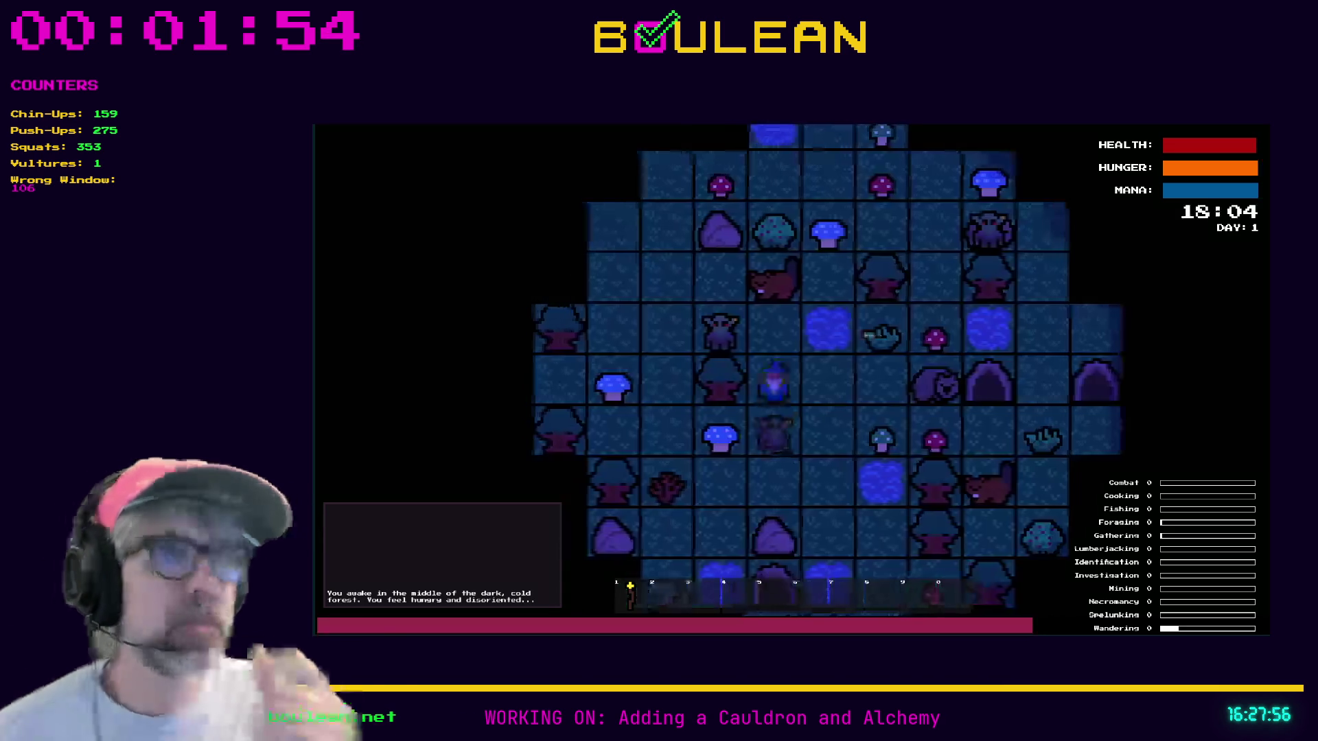
{"action": "scroll", "coordinate": [884, 346], "scroll_direction": "up", "scroll_amount": 1}
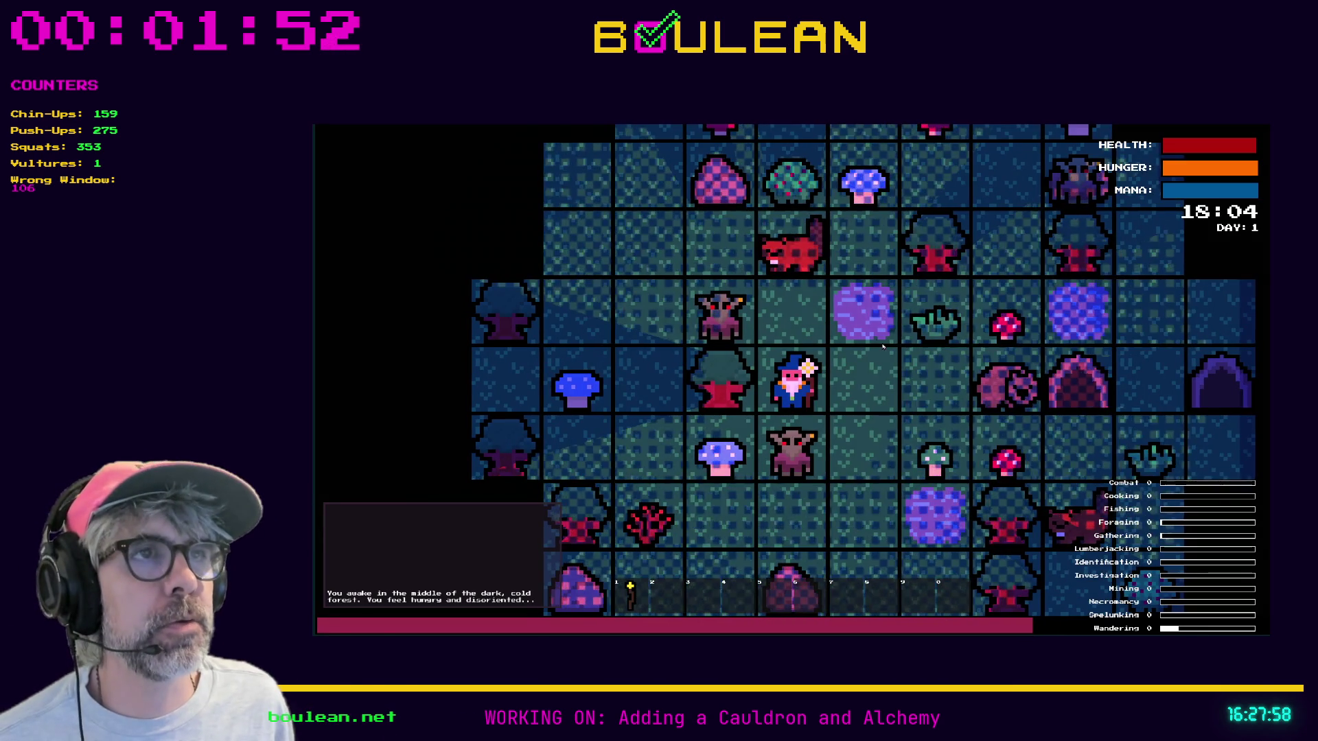
{"action": "key", "text": "Up"}
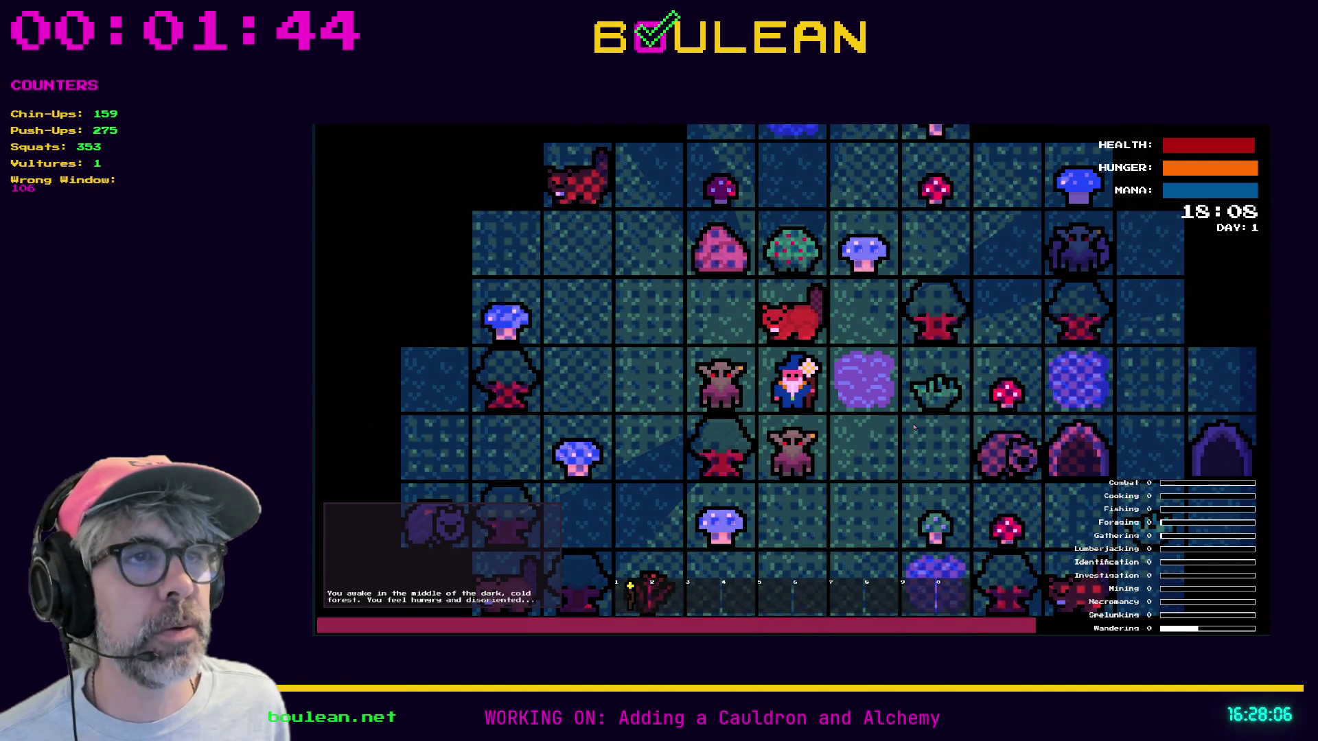
{"action": "key", "text": "Left"}
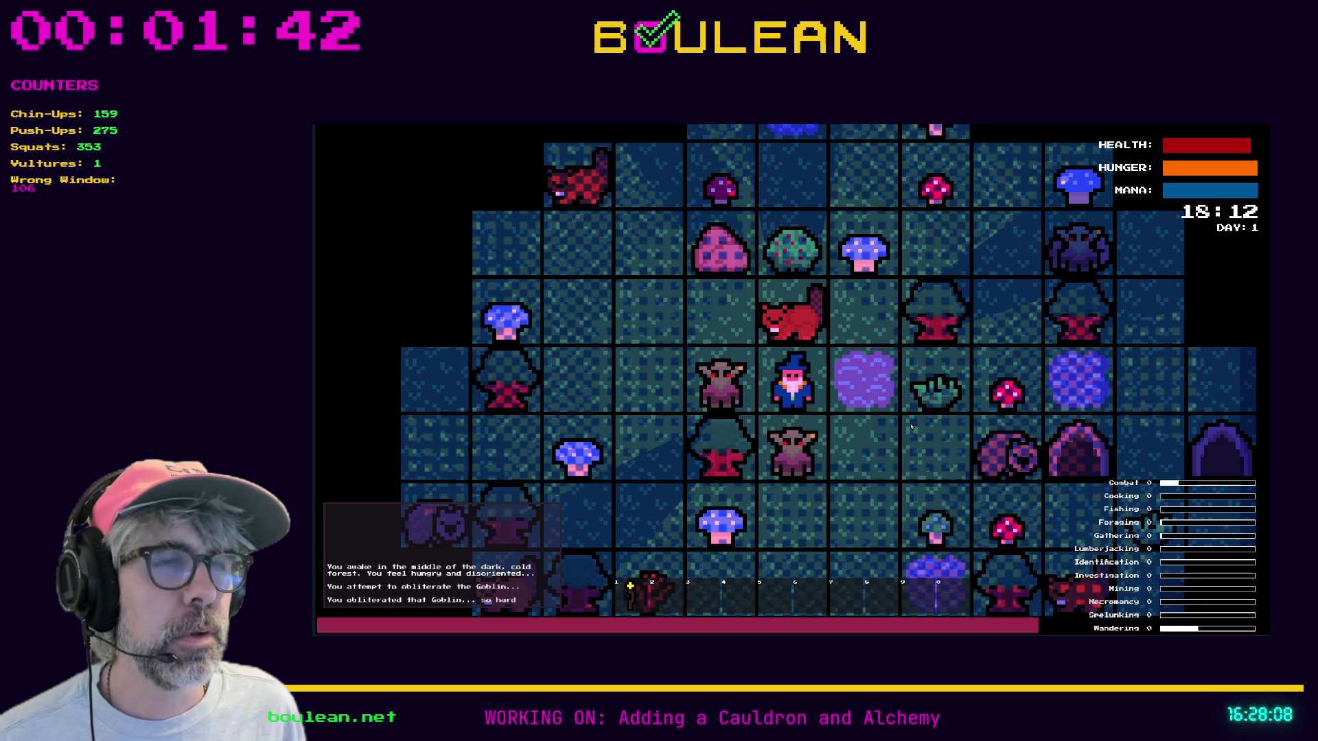
{"action": "key", "text": "Left"}
{"action": "key", "text": "Down"}
{"action": "key", "text": "Down"}
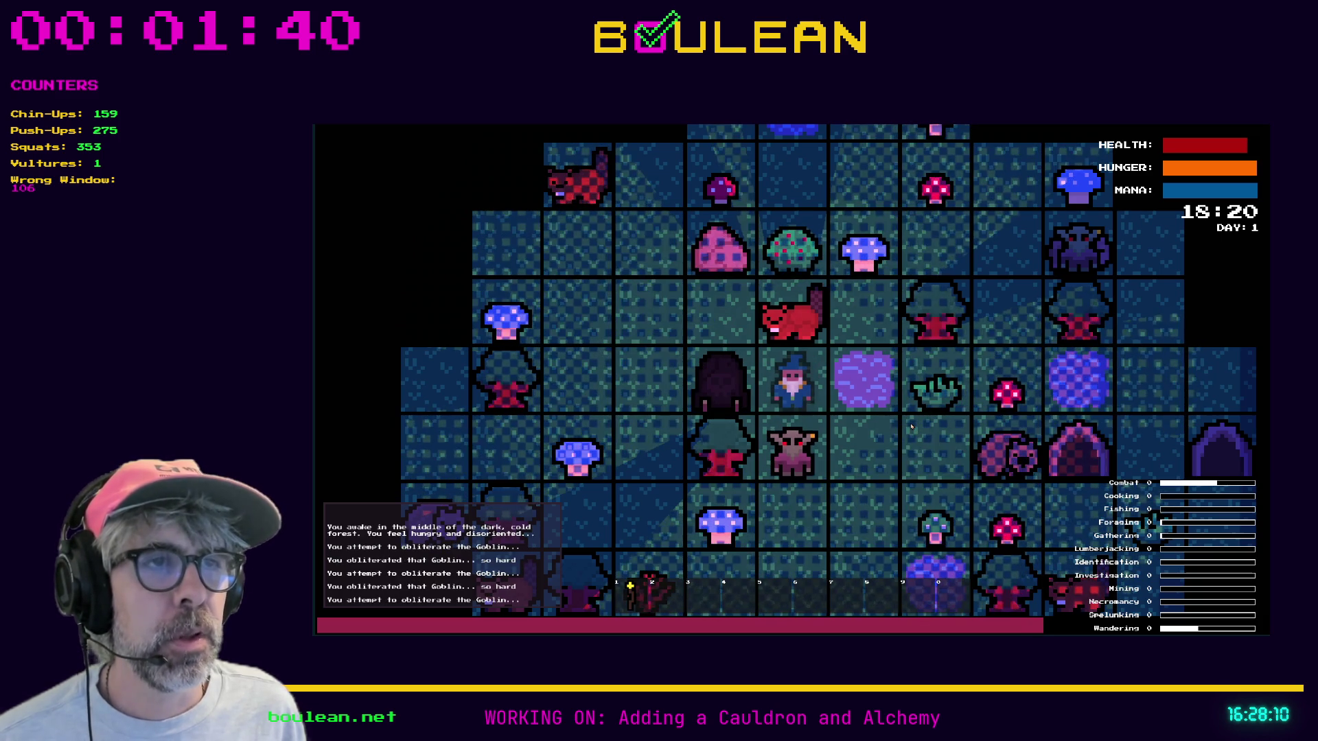
{"action": "key", "text": "Down"}
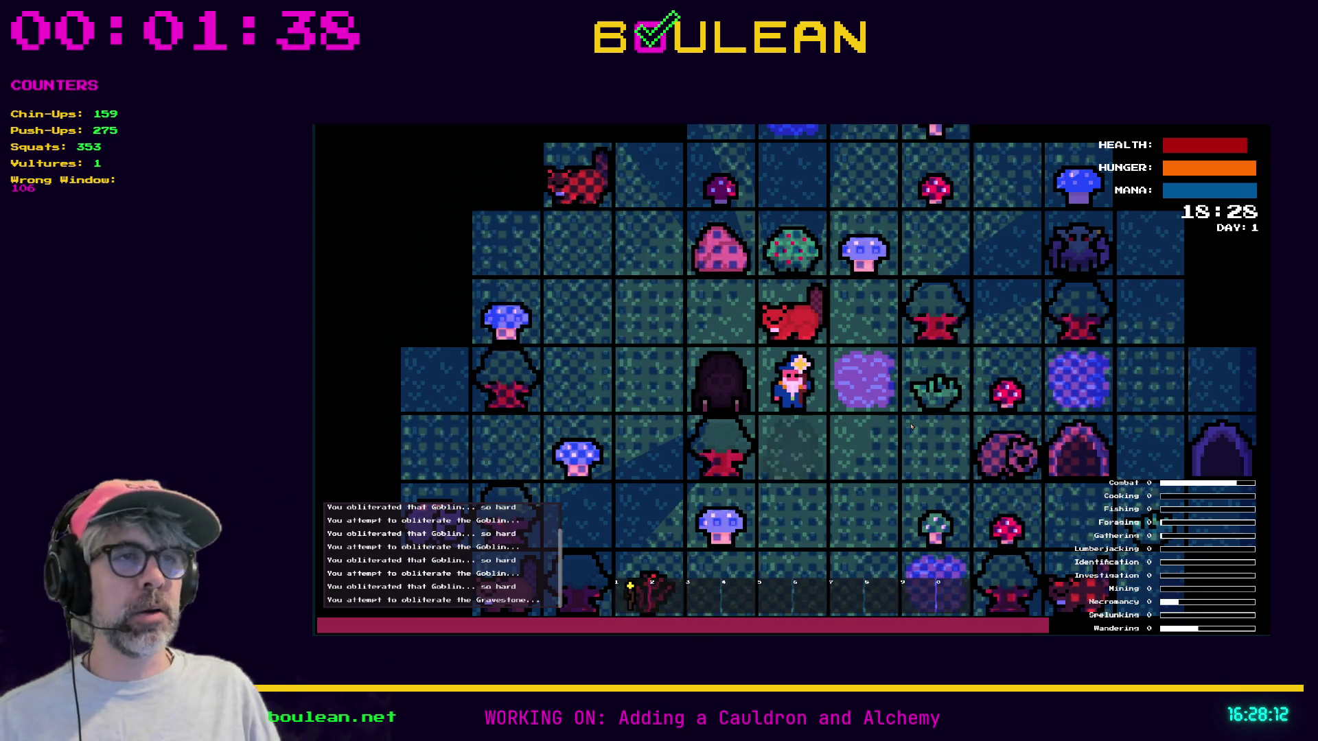
{"action": "key", "text": "Down"}
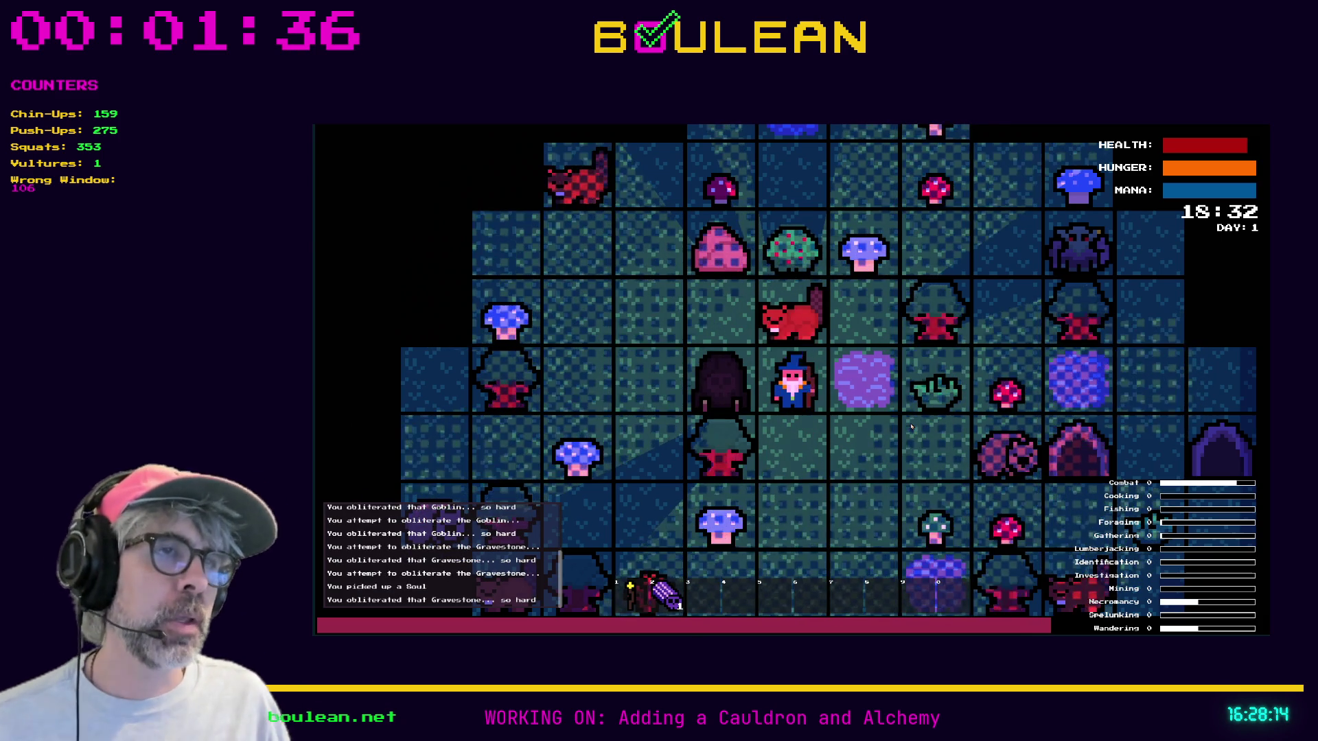
{"action": "key", "text": "Left"}
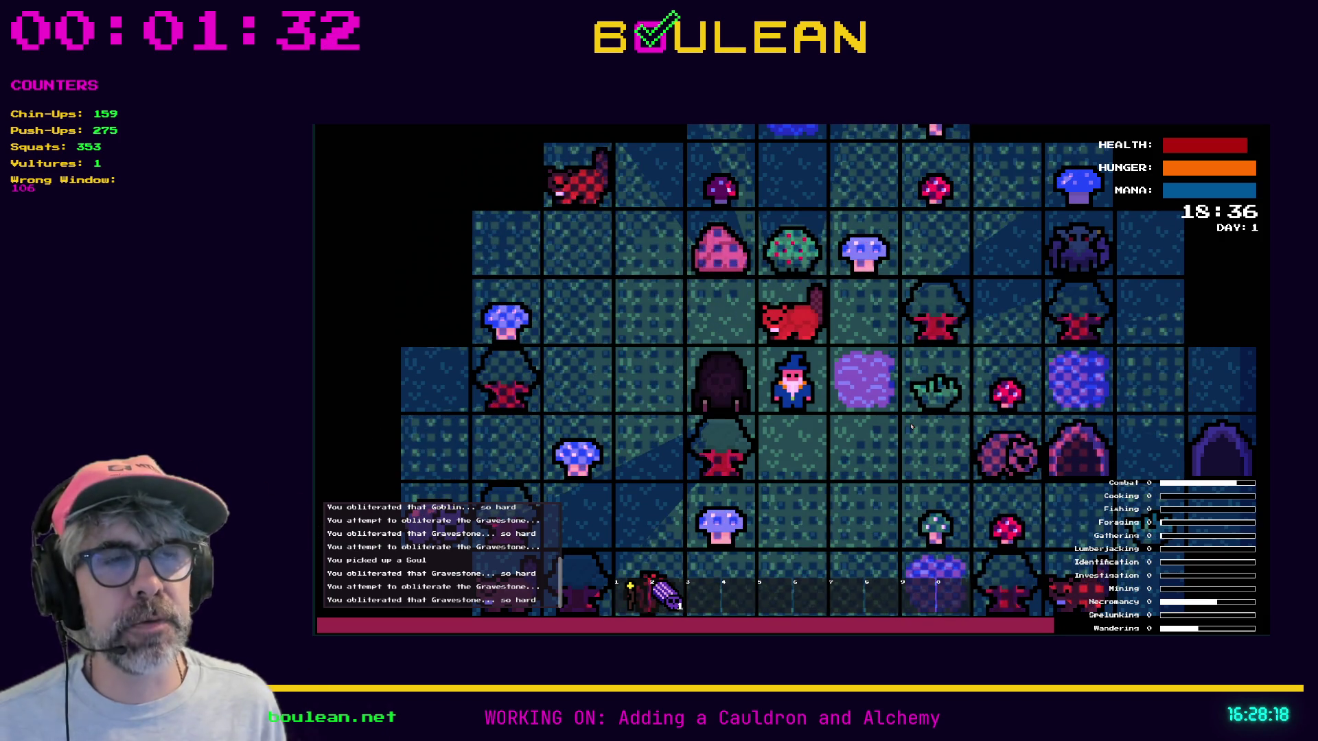
{"action": "key", "text": "Left"}
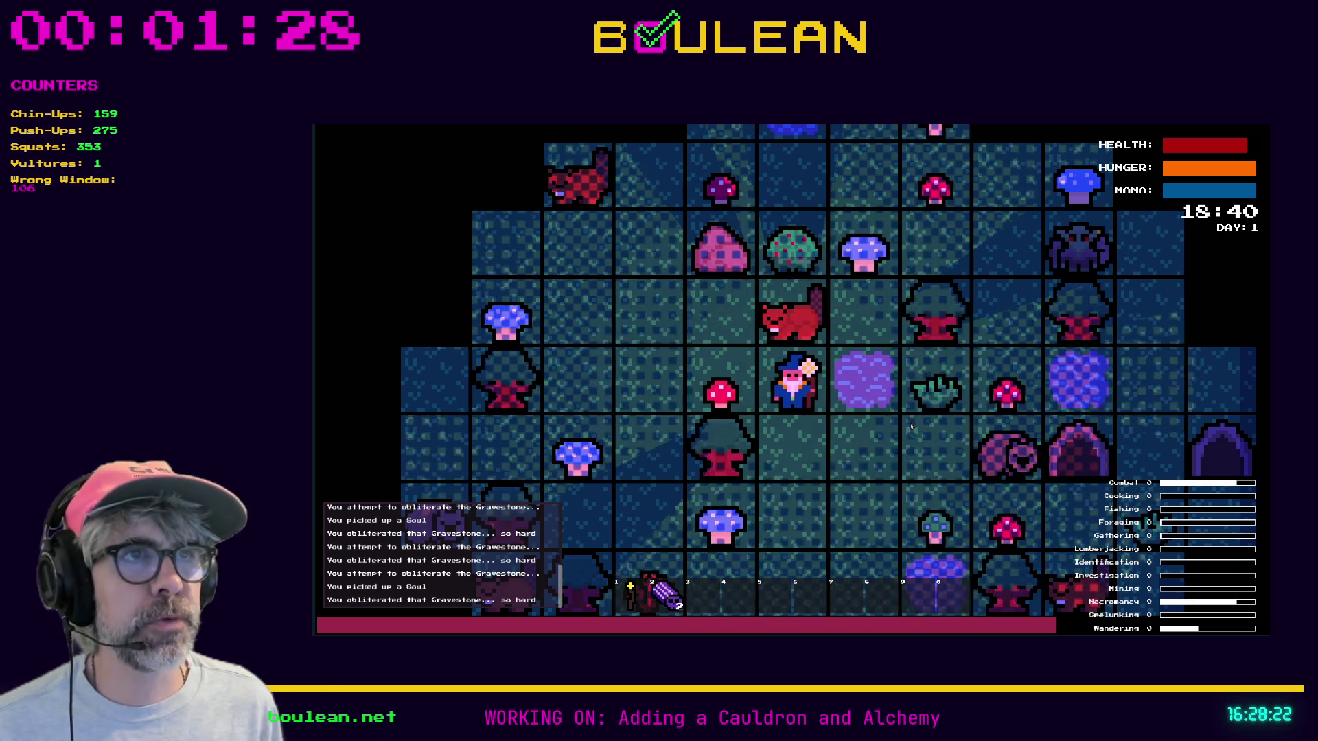
Walk the wizard up beside the beavers and kill the goblin to its right
{"action": "key", "text": "Up"}
{"action": "key", "text": "Left"}
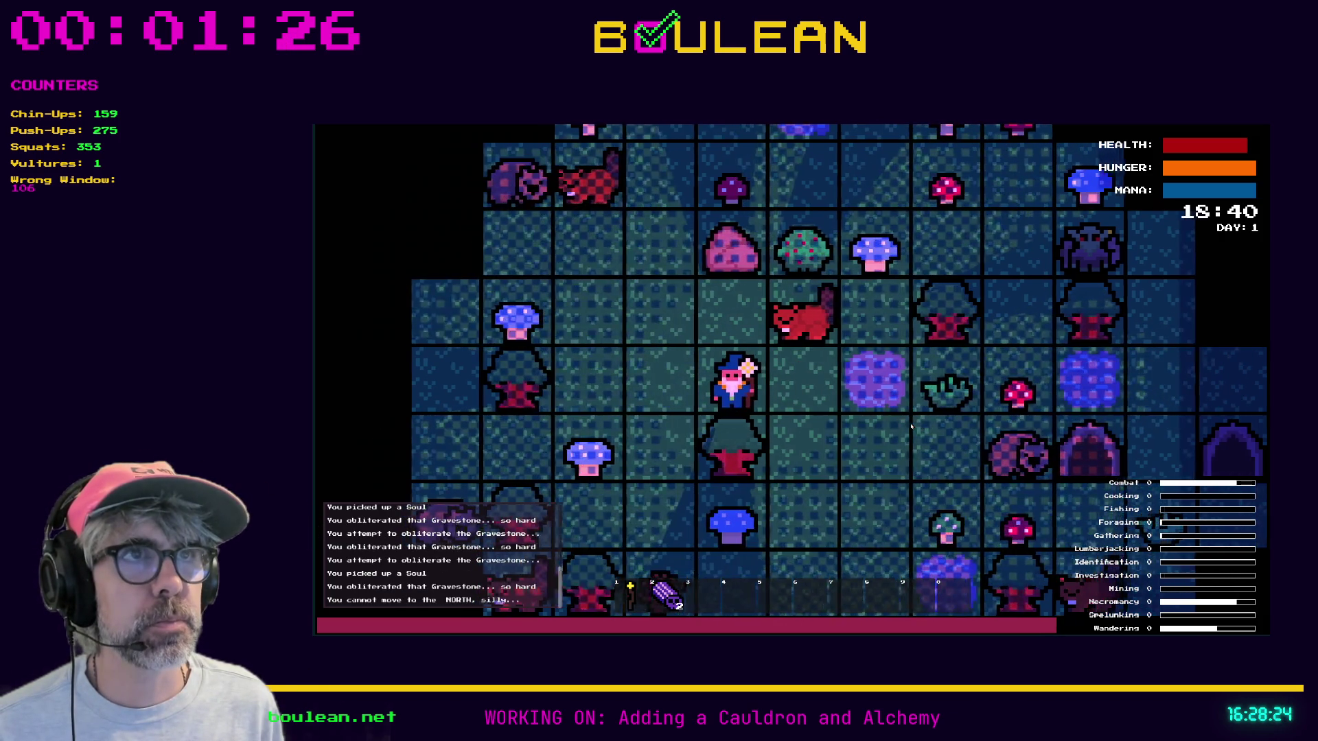
{"action": "key", "text": "Up"}
{"action": "key", "text": "Left"}
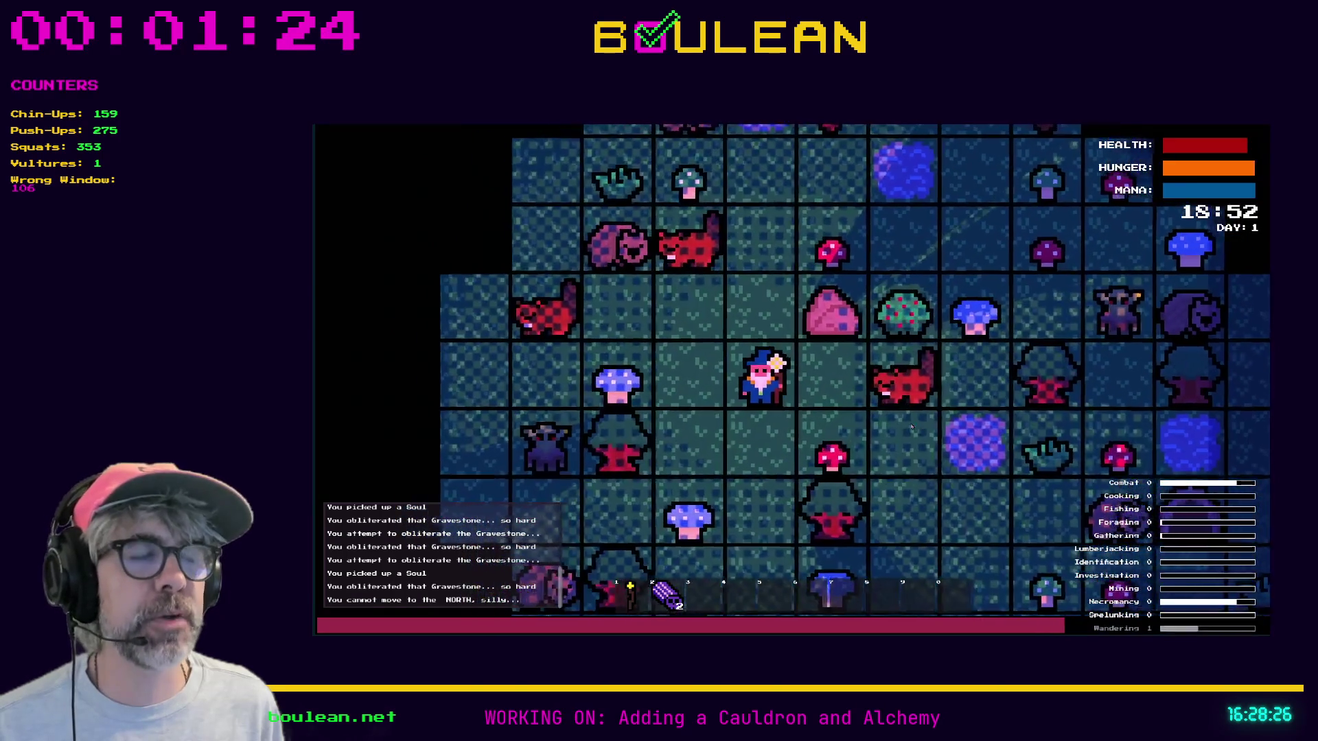
{"action": "key", "text": "Up"}
{"action": "key", "text": "Up"}
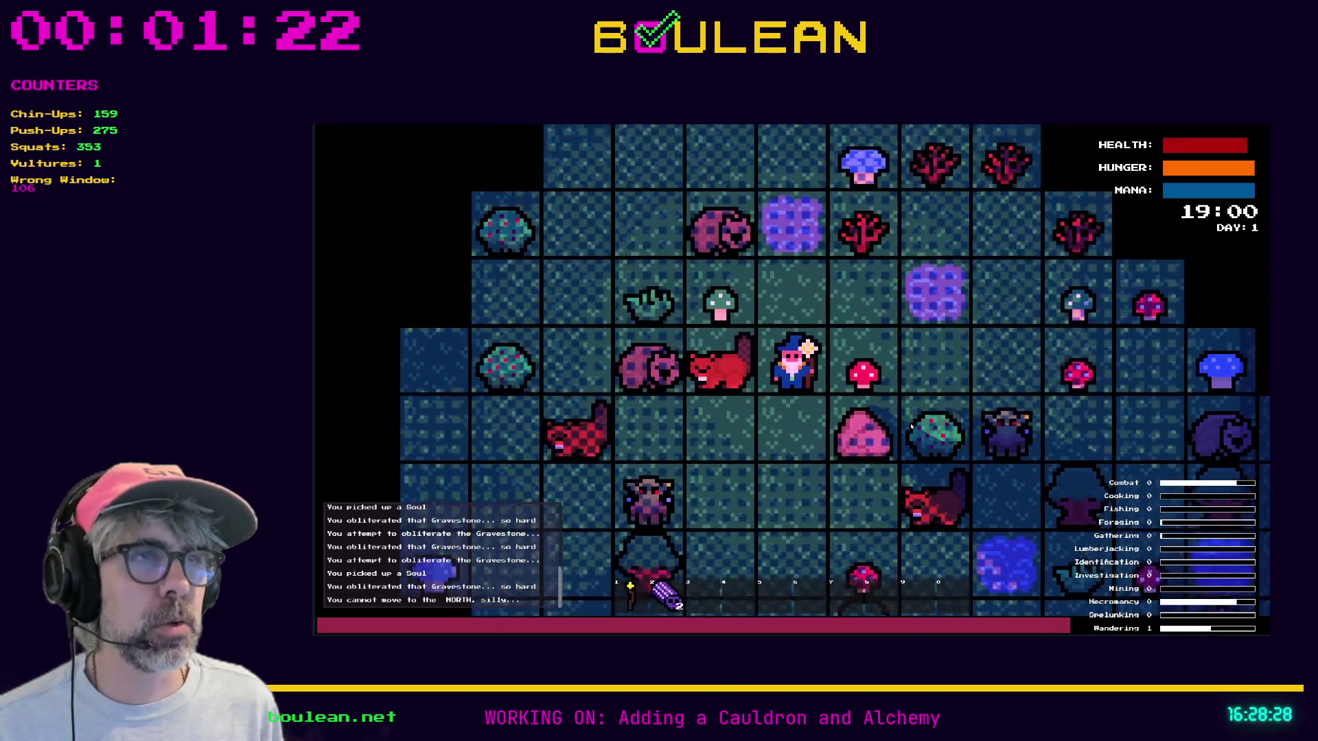
{"action": "key", "text": "Right"}
{"action": "key", "text": "Right"}
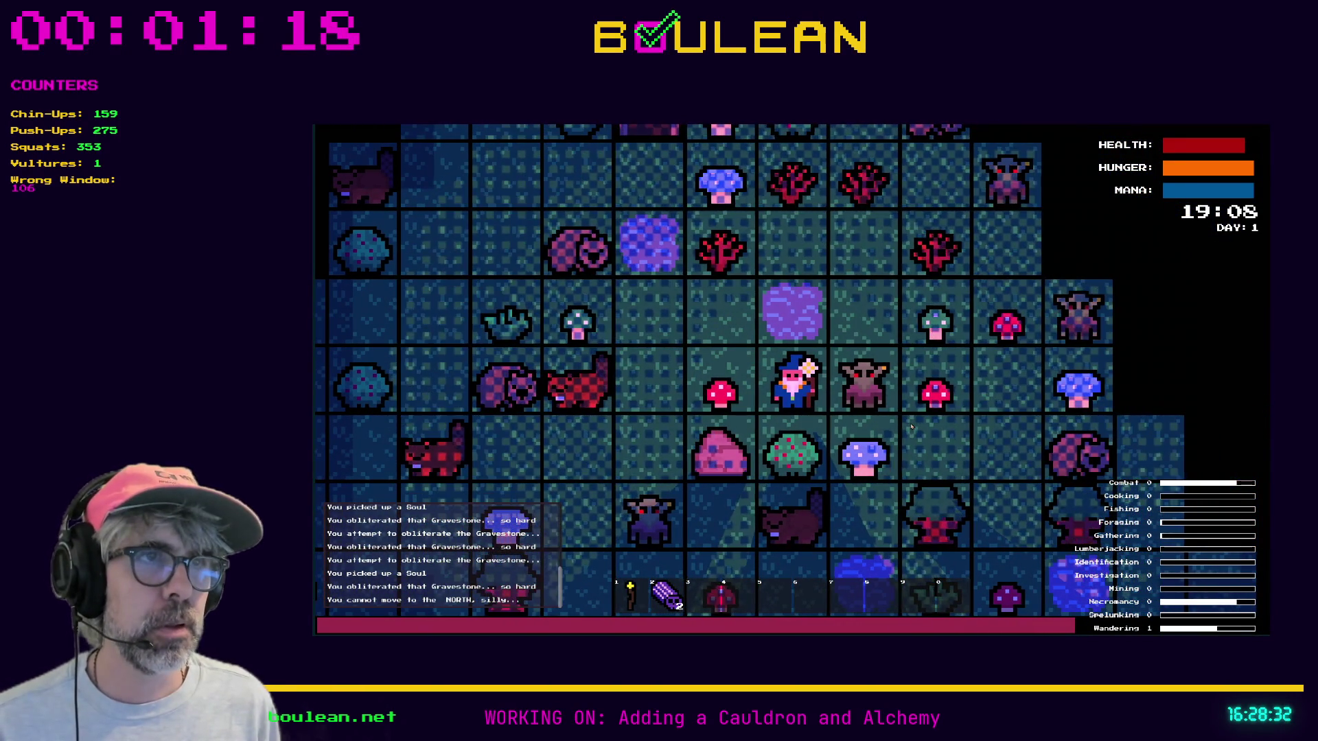
{"action": "key", "text": "Right"}
{"action": "key", "text": "Right"}
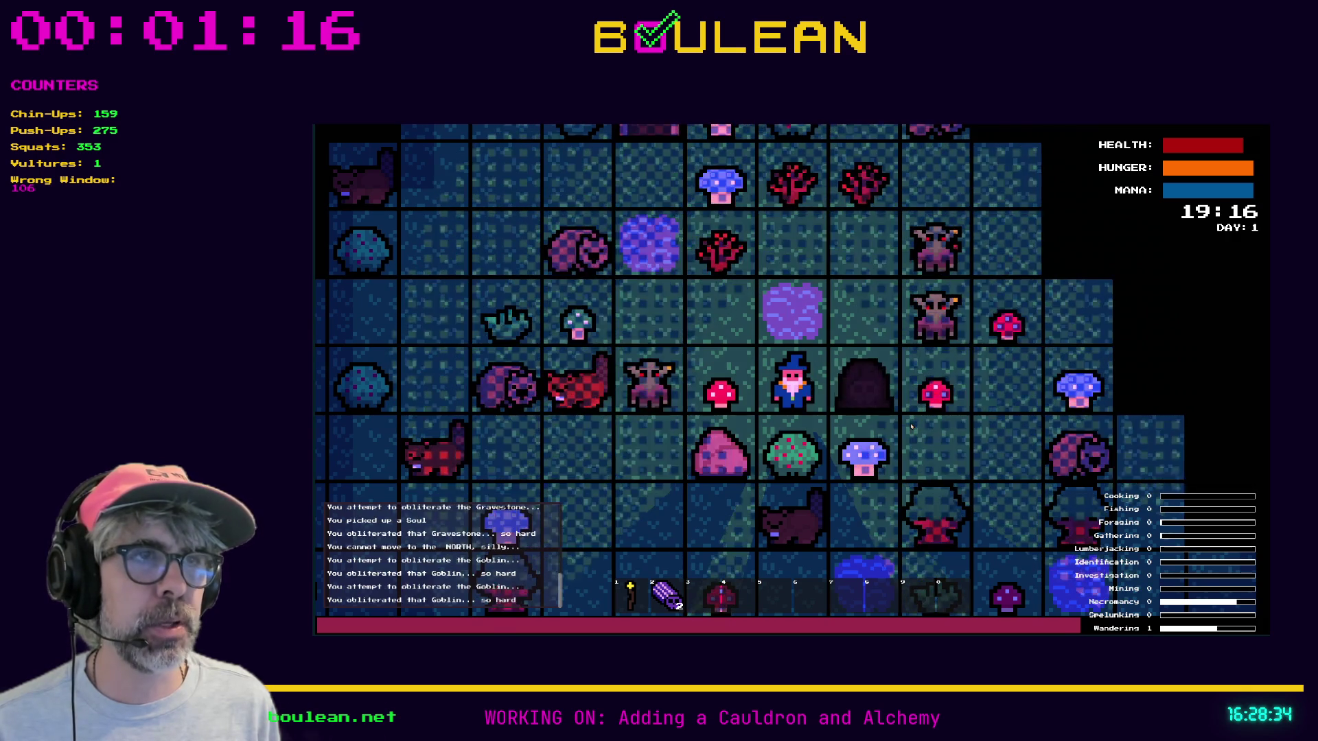
{"action": "key", "text": "Right"}
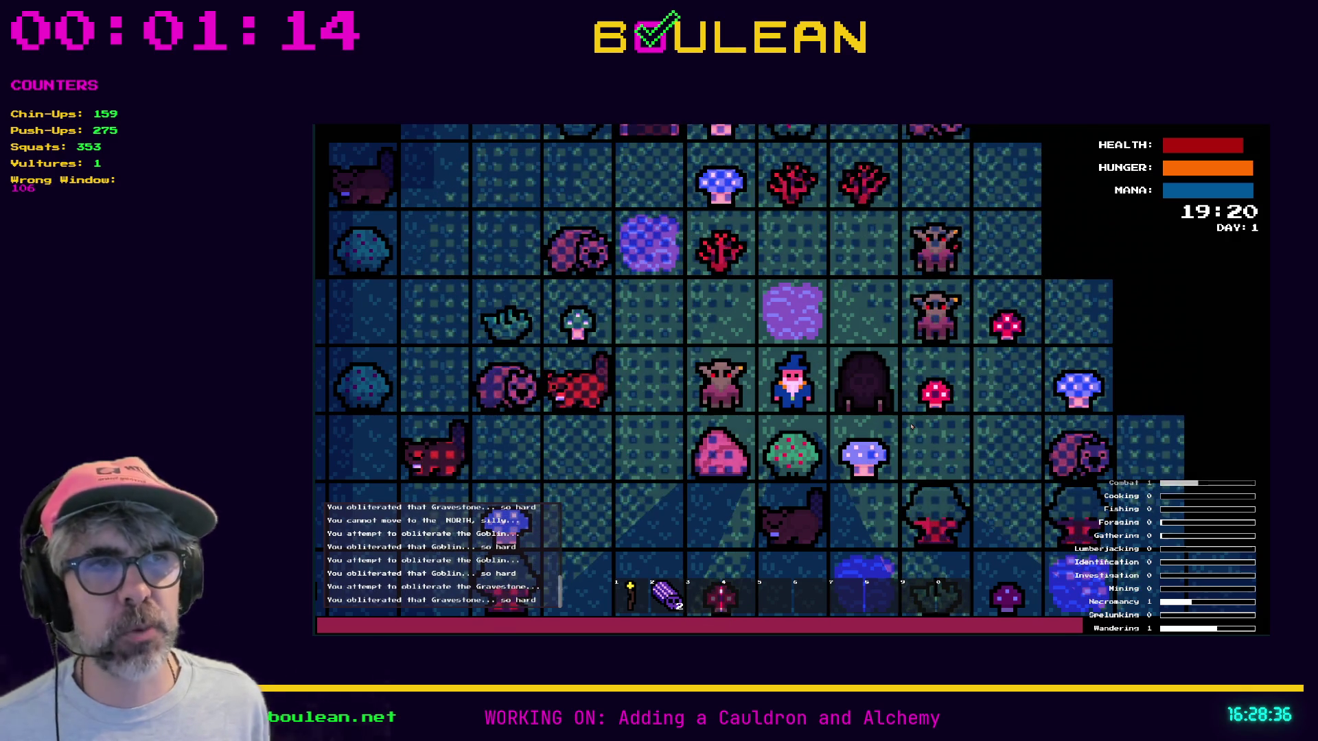
{"action": "scroll", "coordinate": [903, 440], "scroll_direction": "up", "scroll_amount": 2}
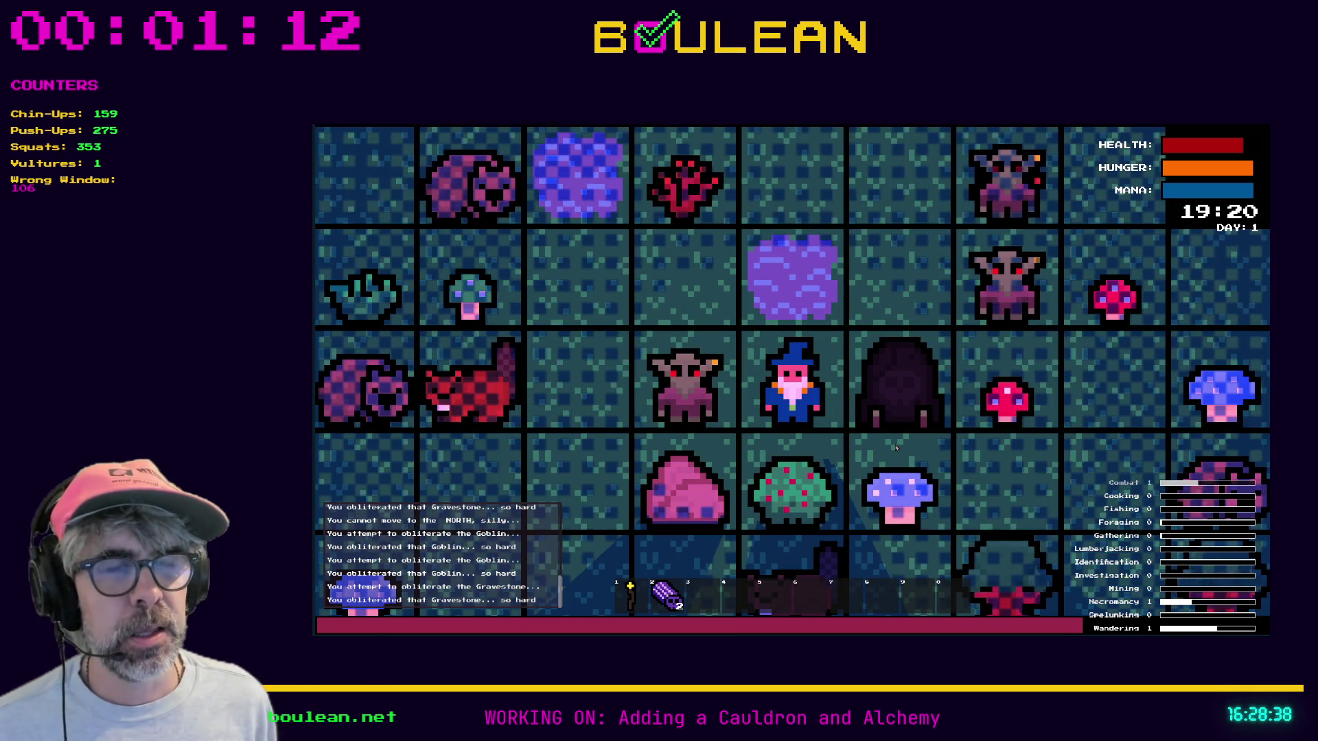
{"action": "key", "text": "Left"}
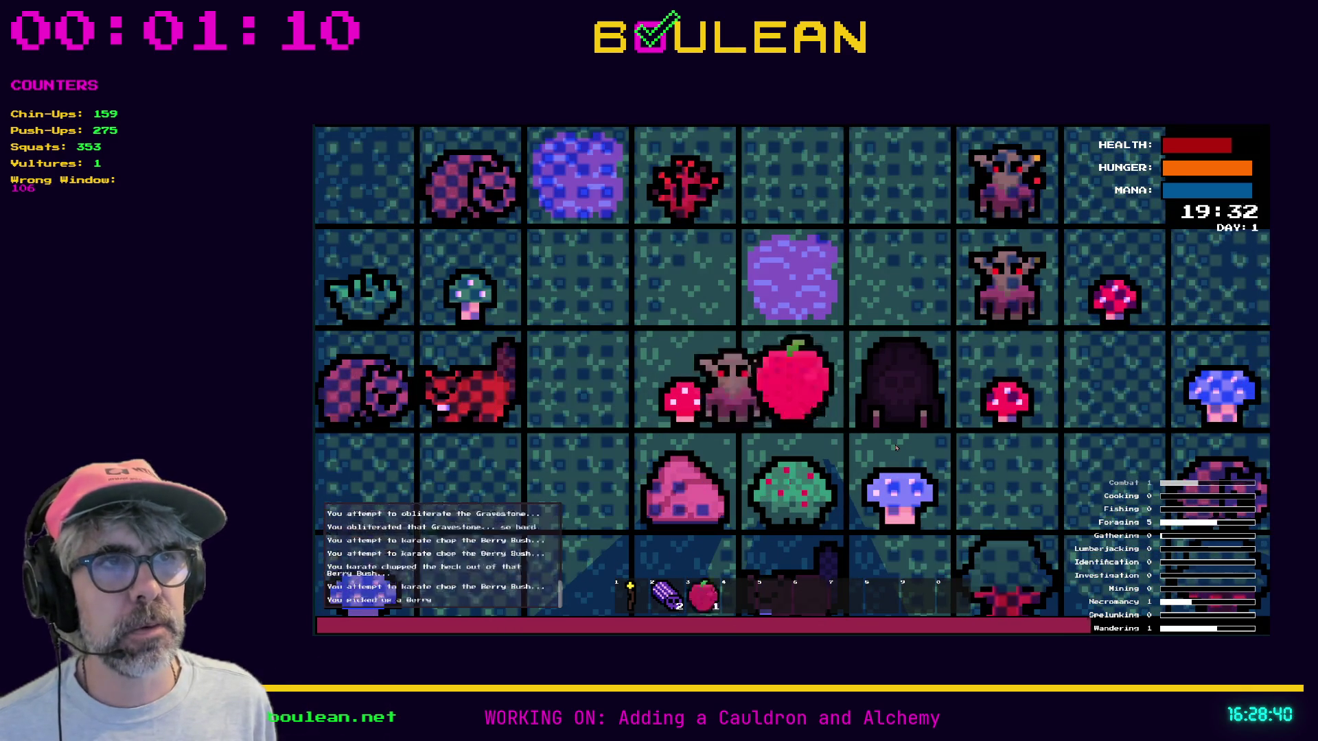
{"action": "key", "text": "Down"}
{"action": "key", "text": "Down"}
{"action": "key", "text": "Down"}
{"action": "key", "text": "Down"}
{"action": "key", "text": "Down"}
{"action": "key", "text": "Down"}
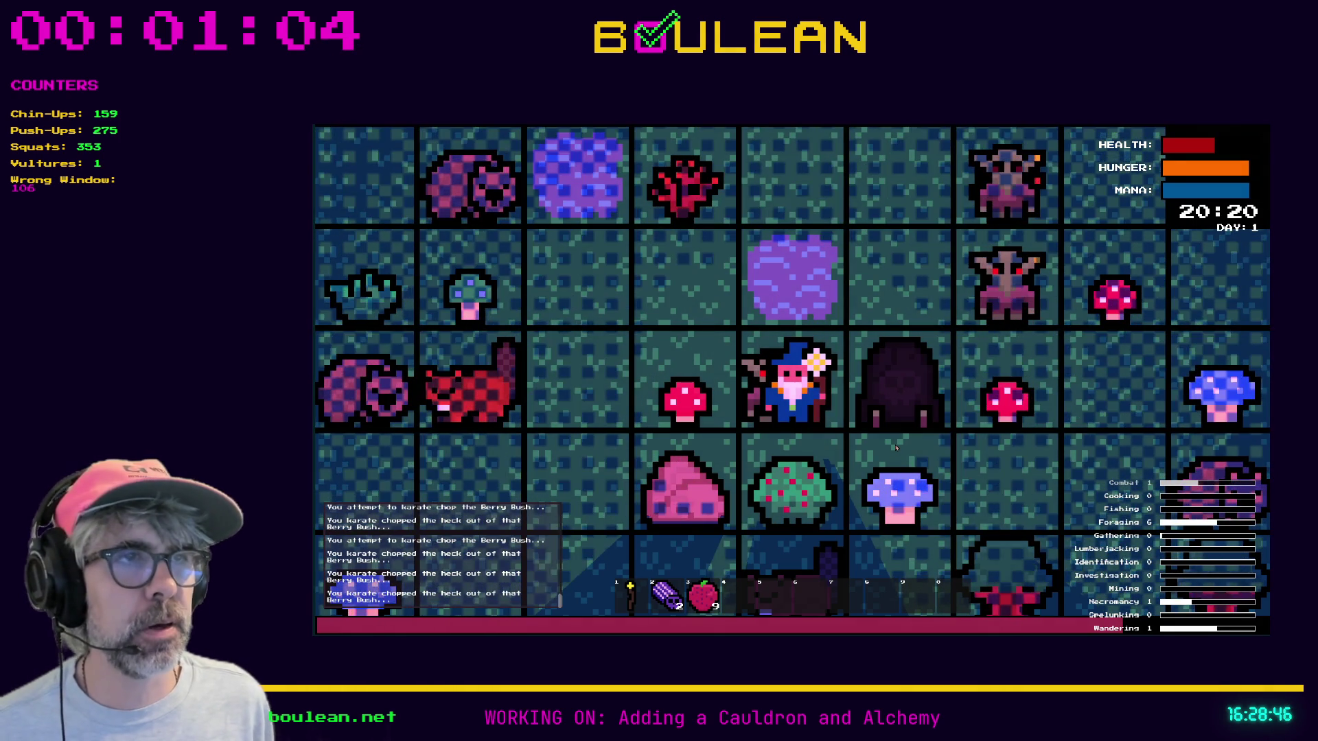
{"action": "key", "text": "Right"}
{"action": "key", "text": "Right"}
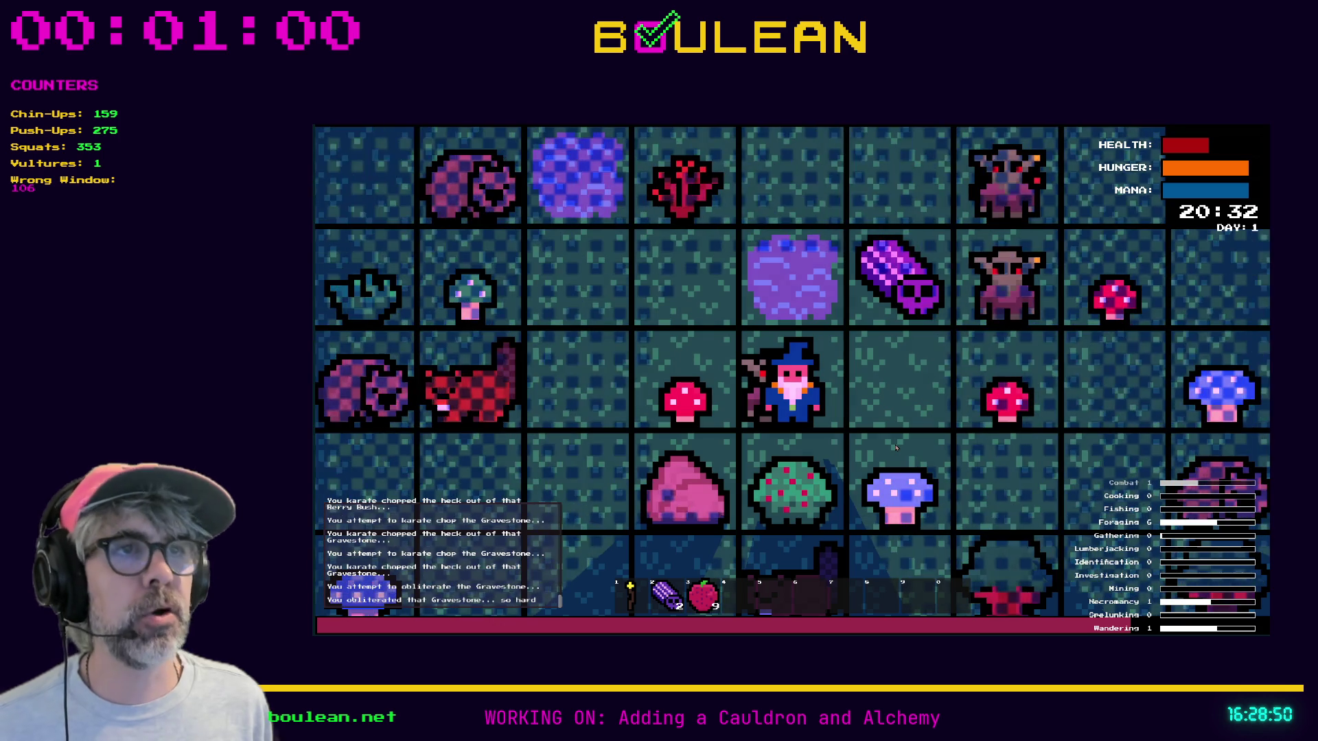
{"action": "key", "text": "Left"}
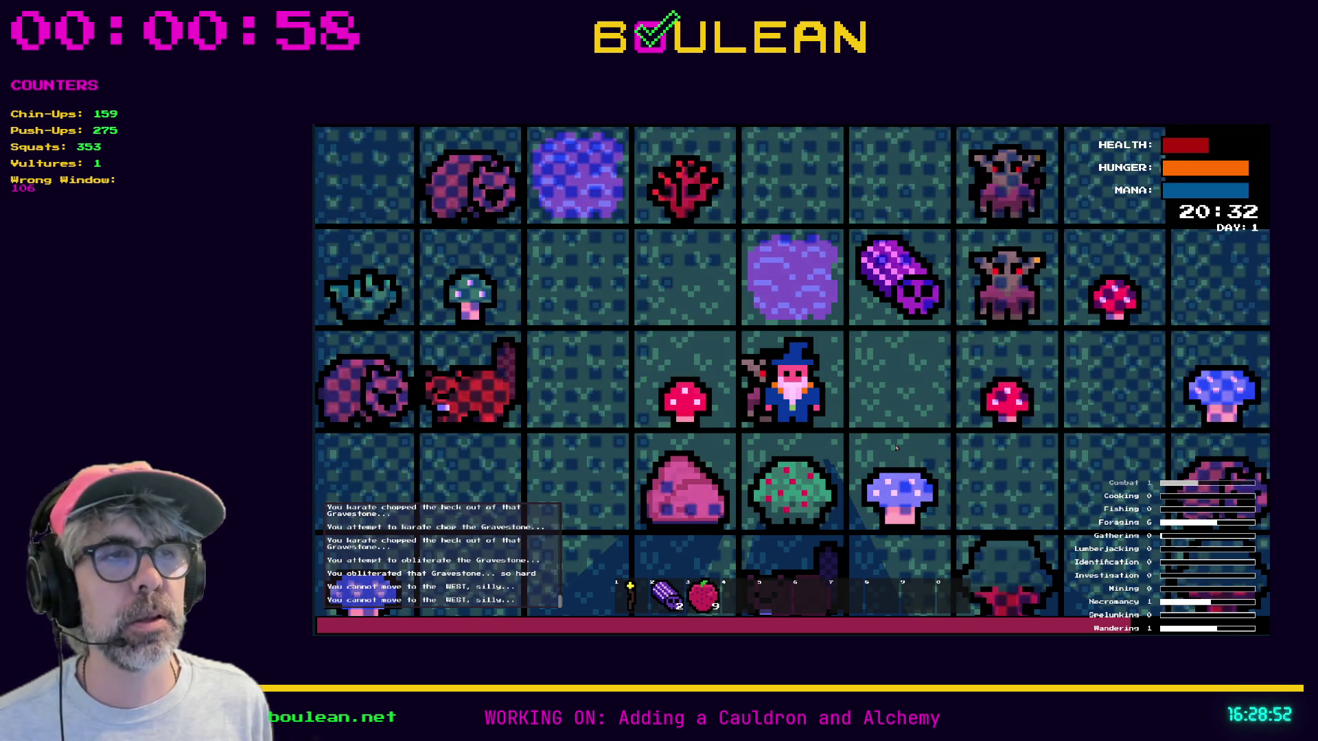
{"action": "key", "text": "Right"}
{"action": "key", "text": "Right"}
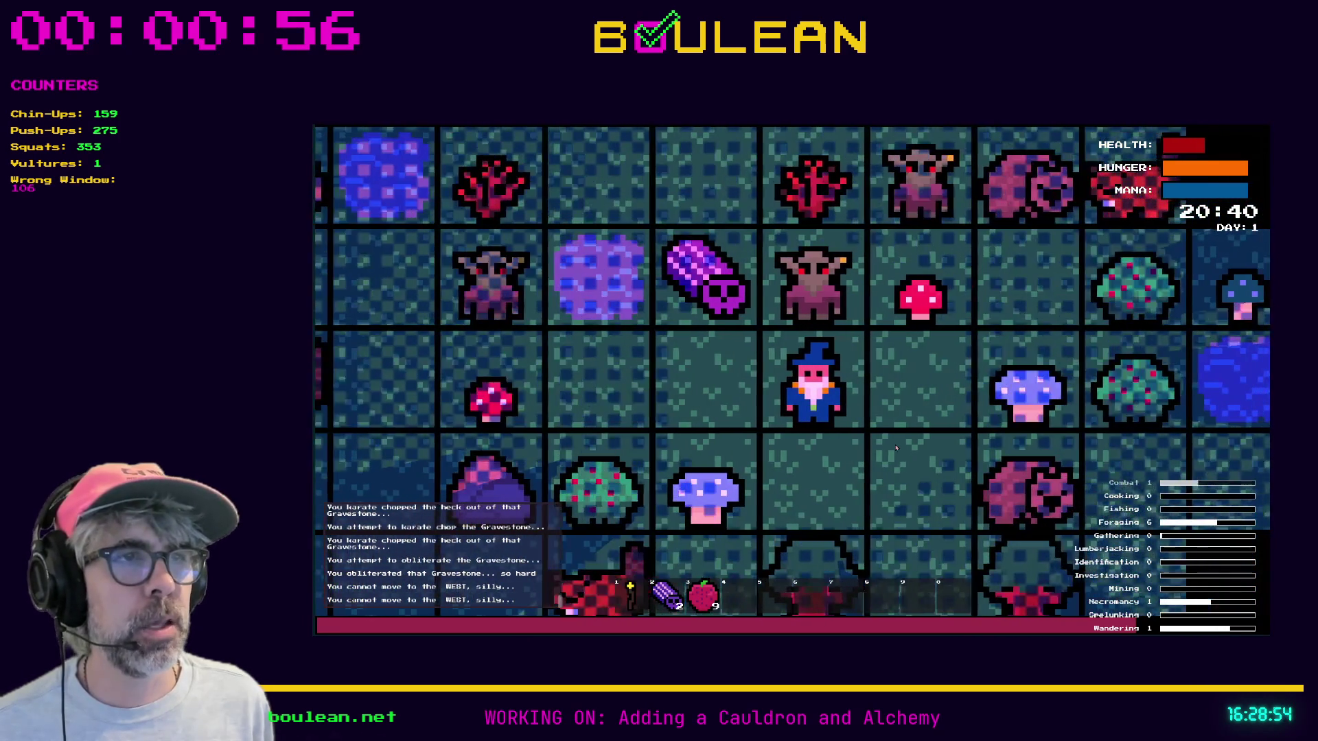
{"action": "key", "text": "Down"}
{"action": "key", "text": "Down"}
{"action": "key", "text": "Down"}
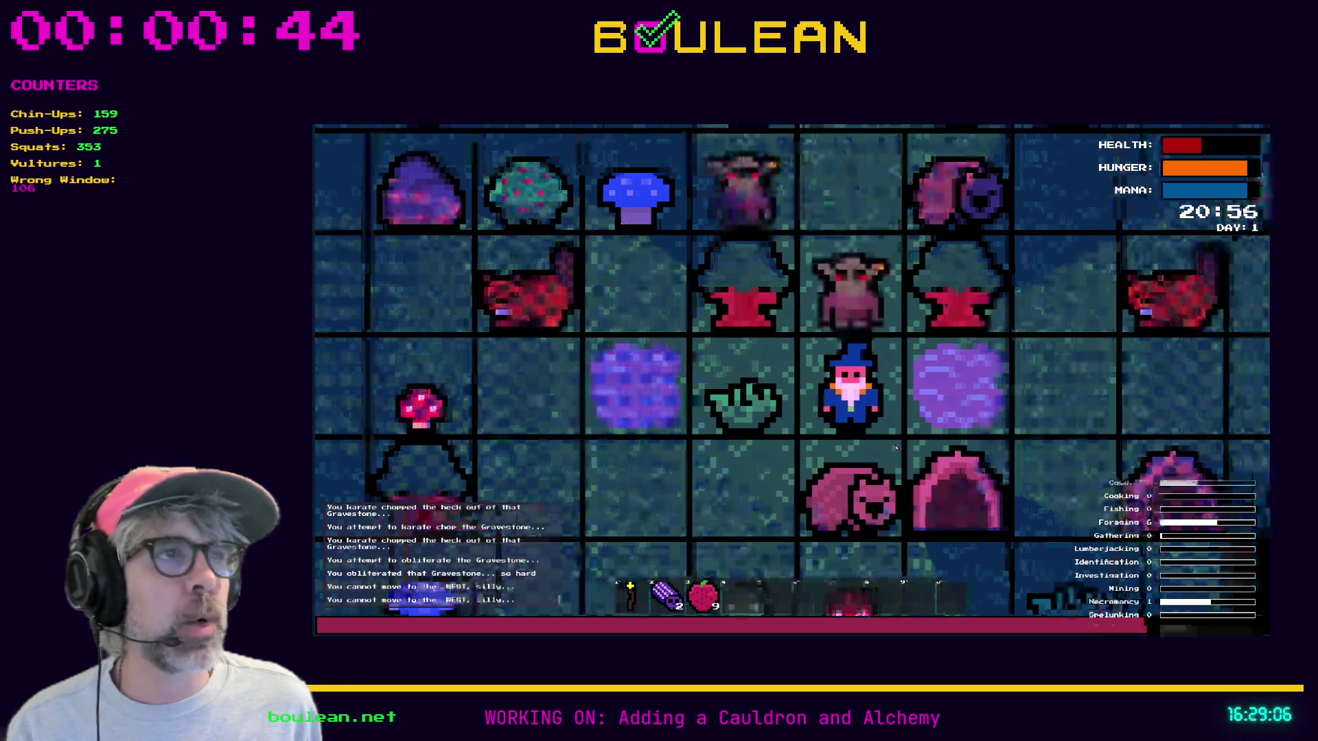
{"action": "key", "text": "Up"}
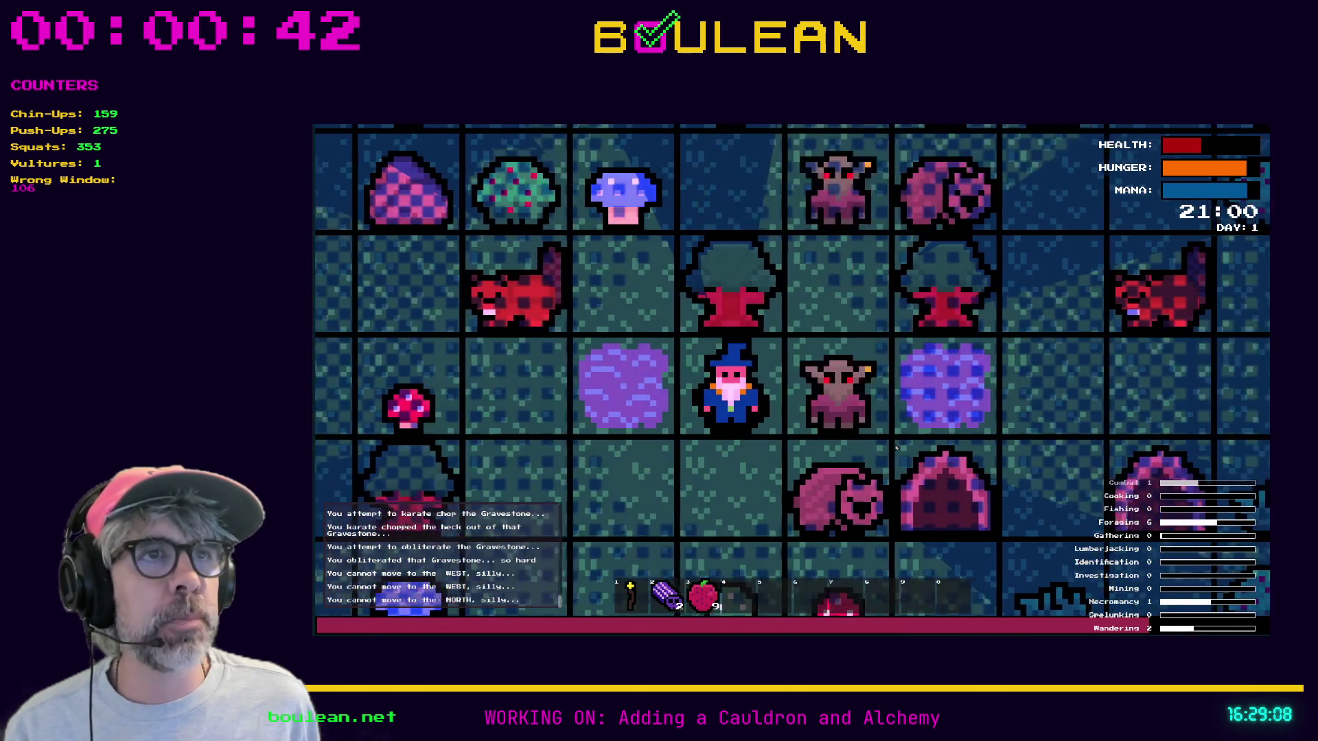
{"action": "key", "text": "Left"}
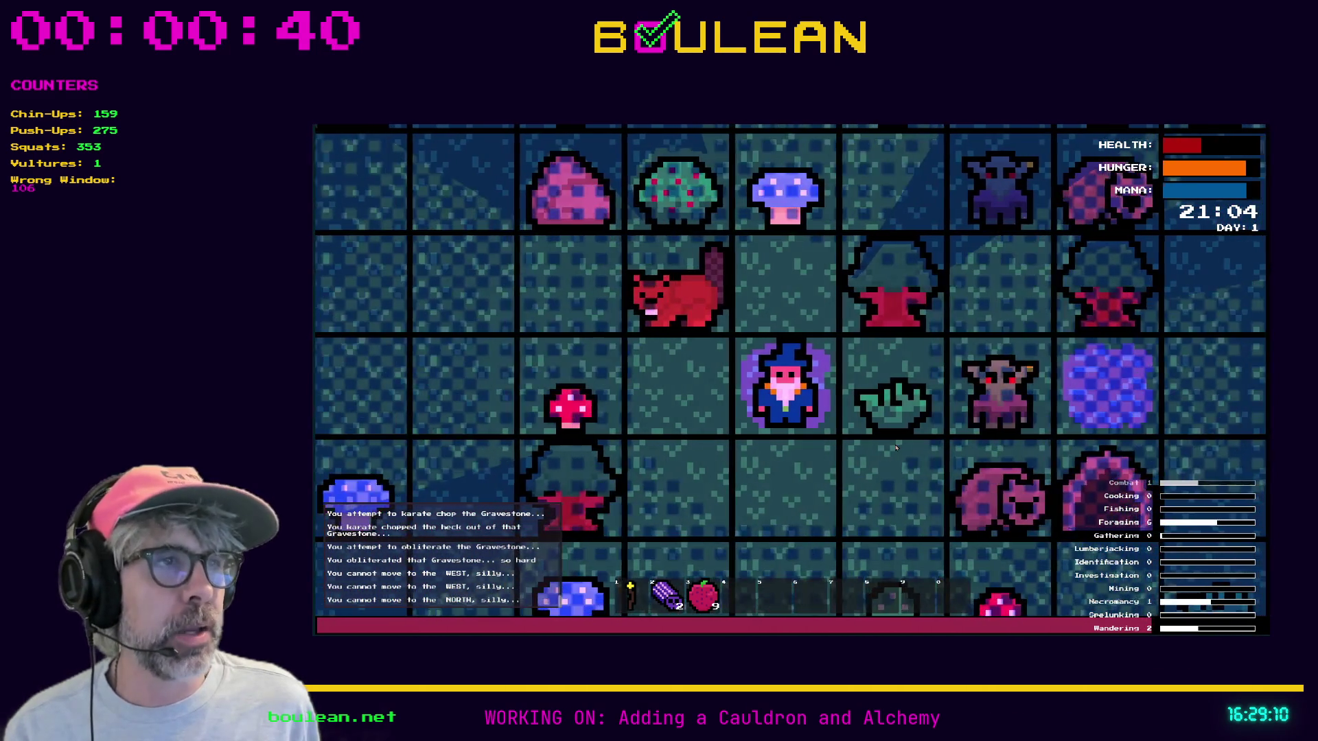
{"action": "key", "text": "Left"}
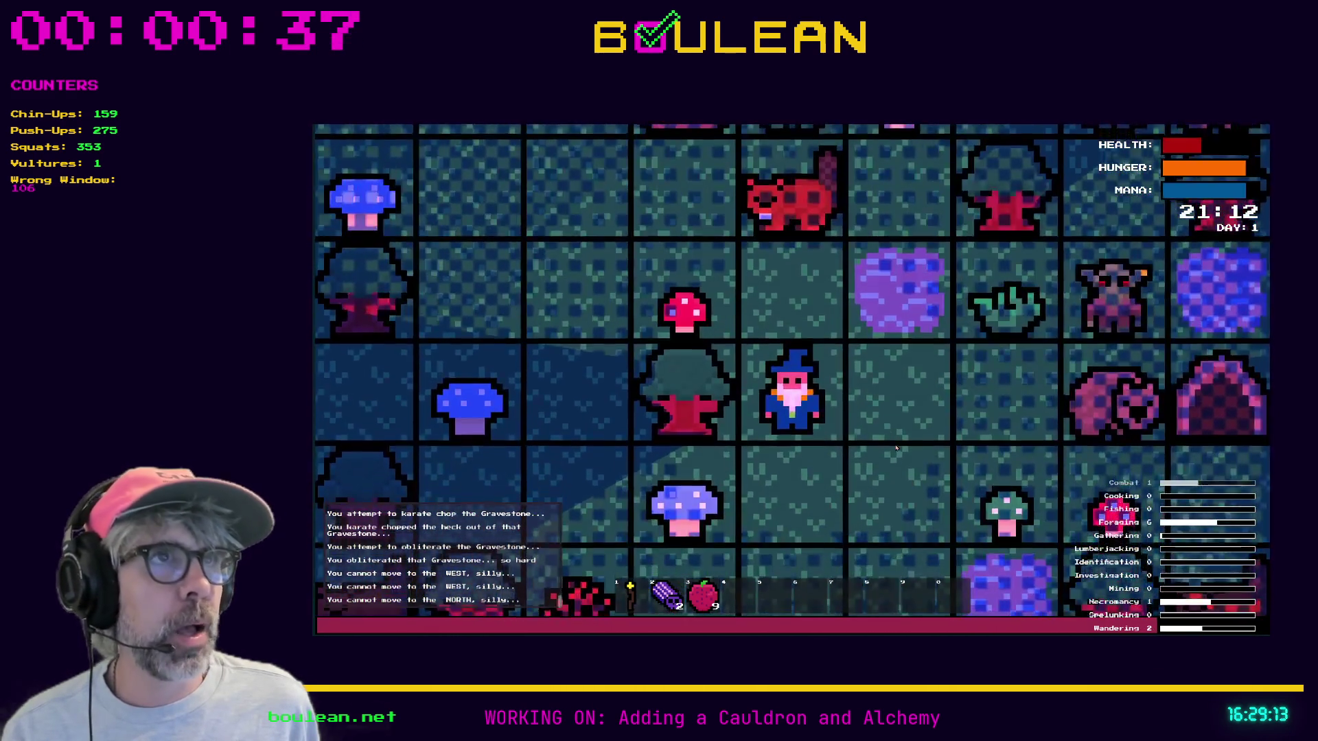
{"action": "key", "text": "Up"}
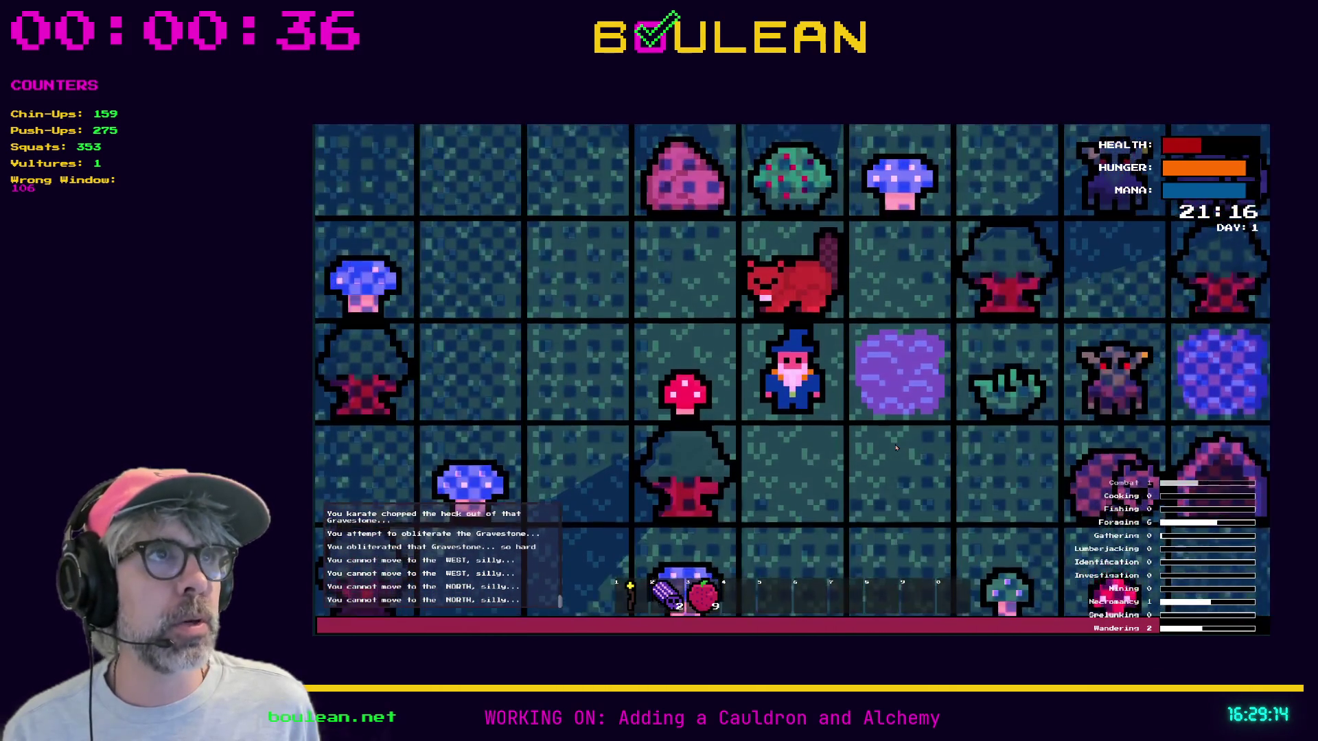
{"action": "key", "text": "Left"}
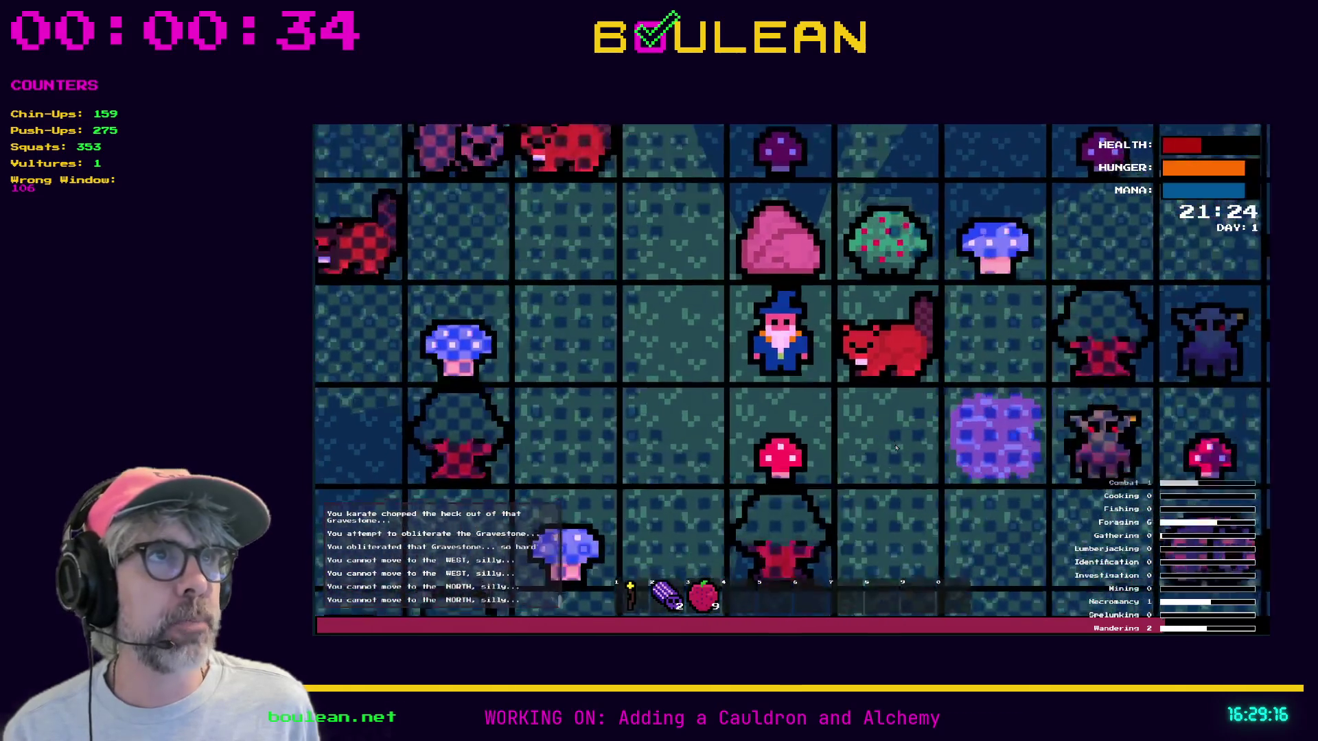
{"action": "key", "text": "Left"}
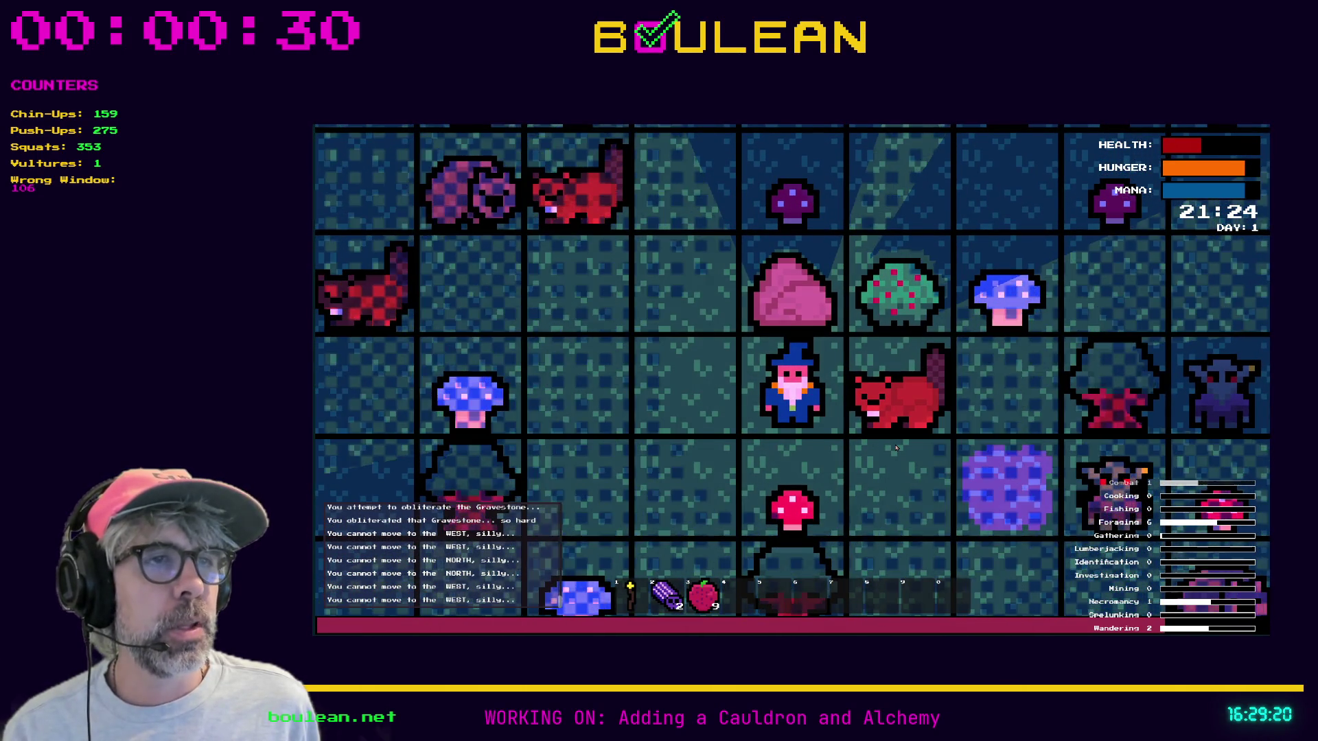
{"action": "key", "text": "Down"}
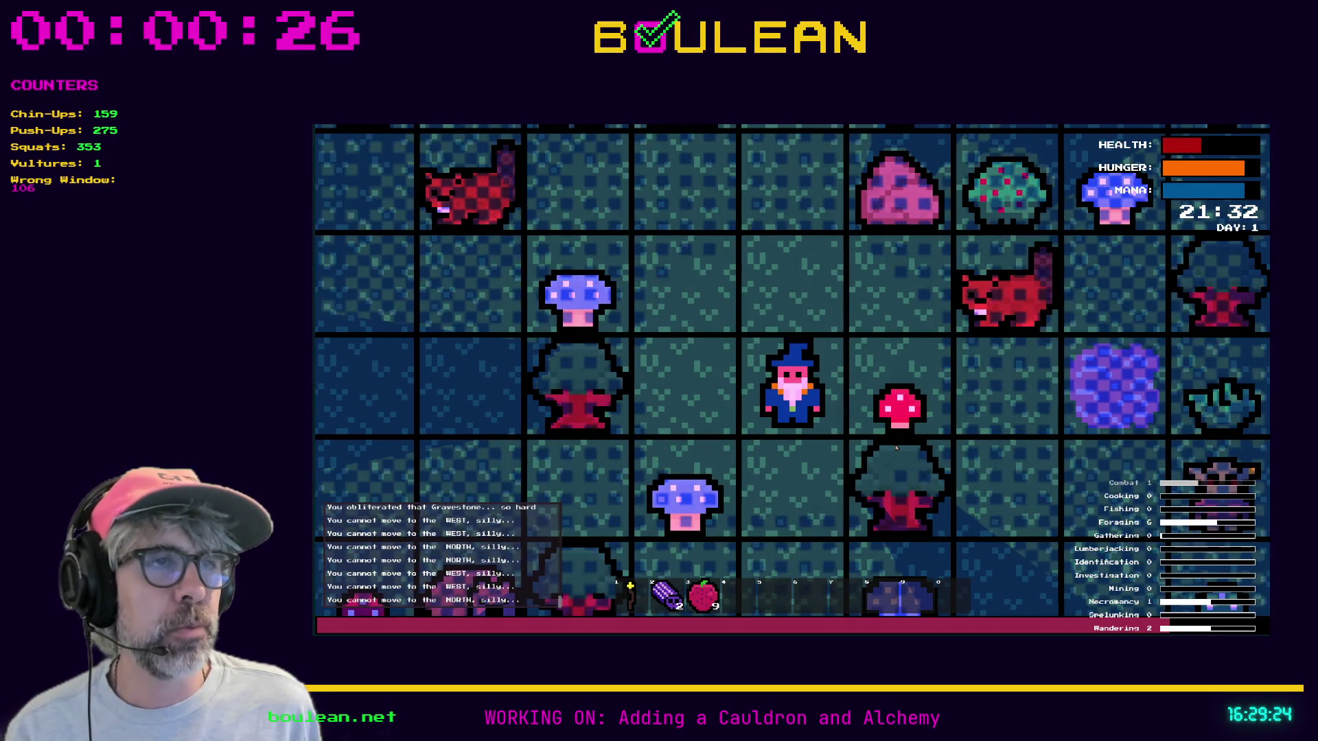
{"action": "key", "text": "Right"}
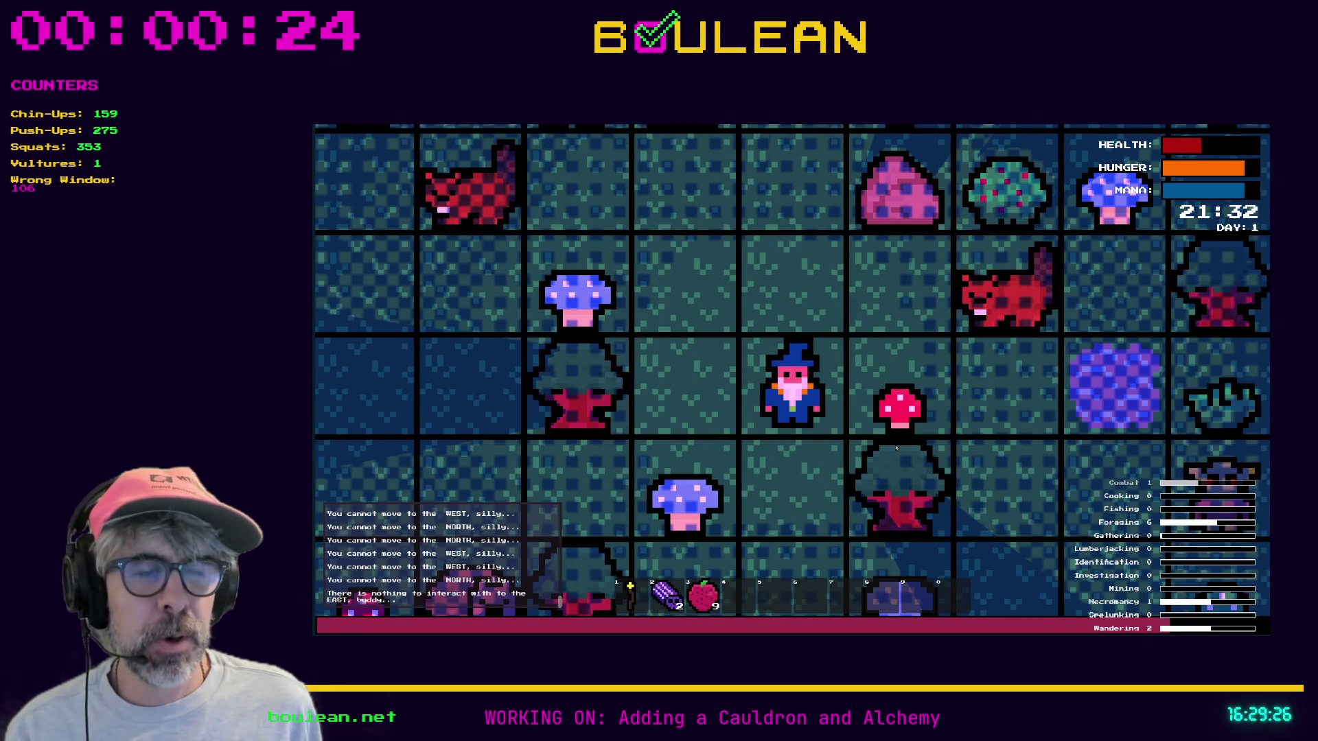
{"action": "key", "text": "Right"}
{"action": "key", "text": "Right"}
{"action": "key", "text": "Right"}
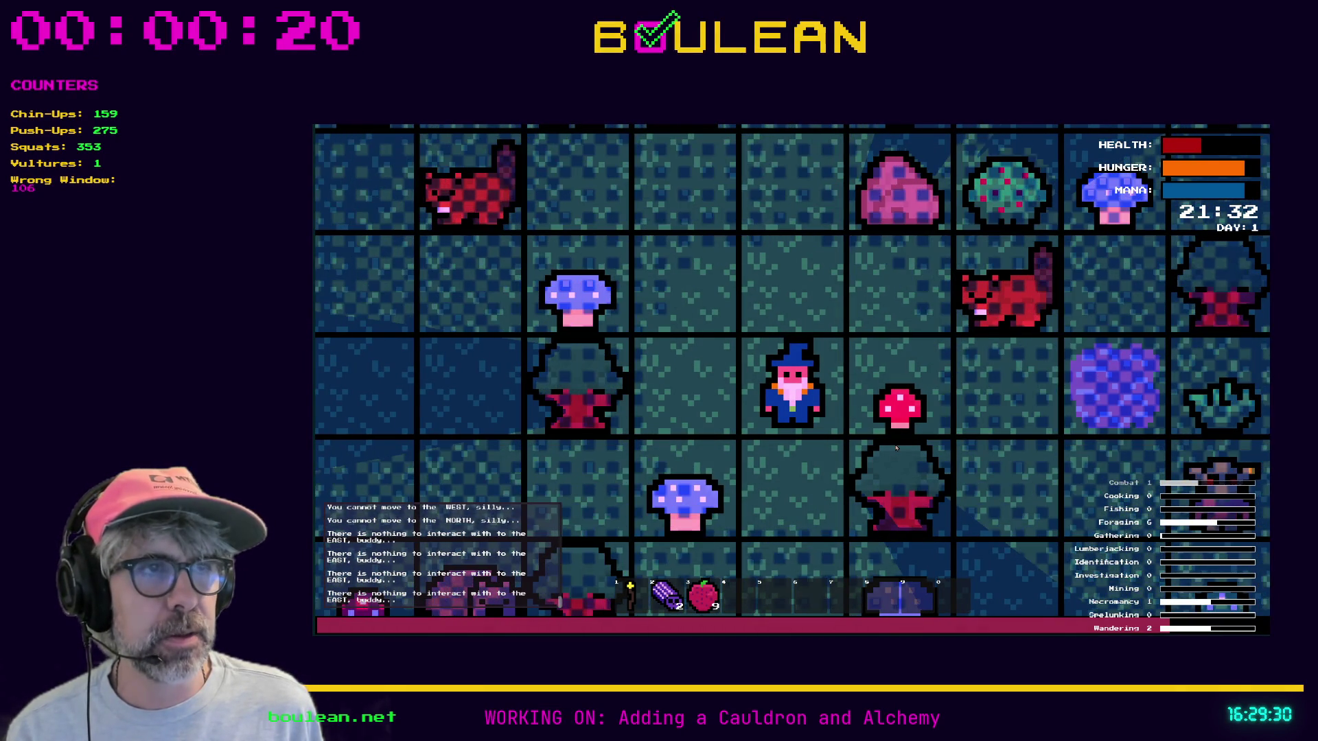
{"action": "key", "text": "Right"}
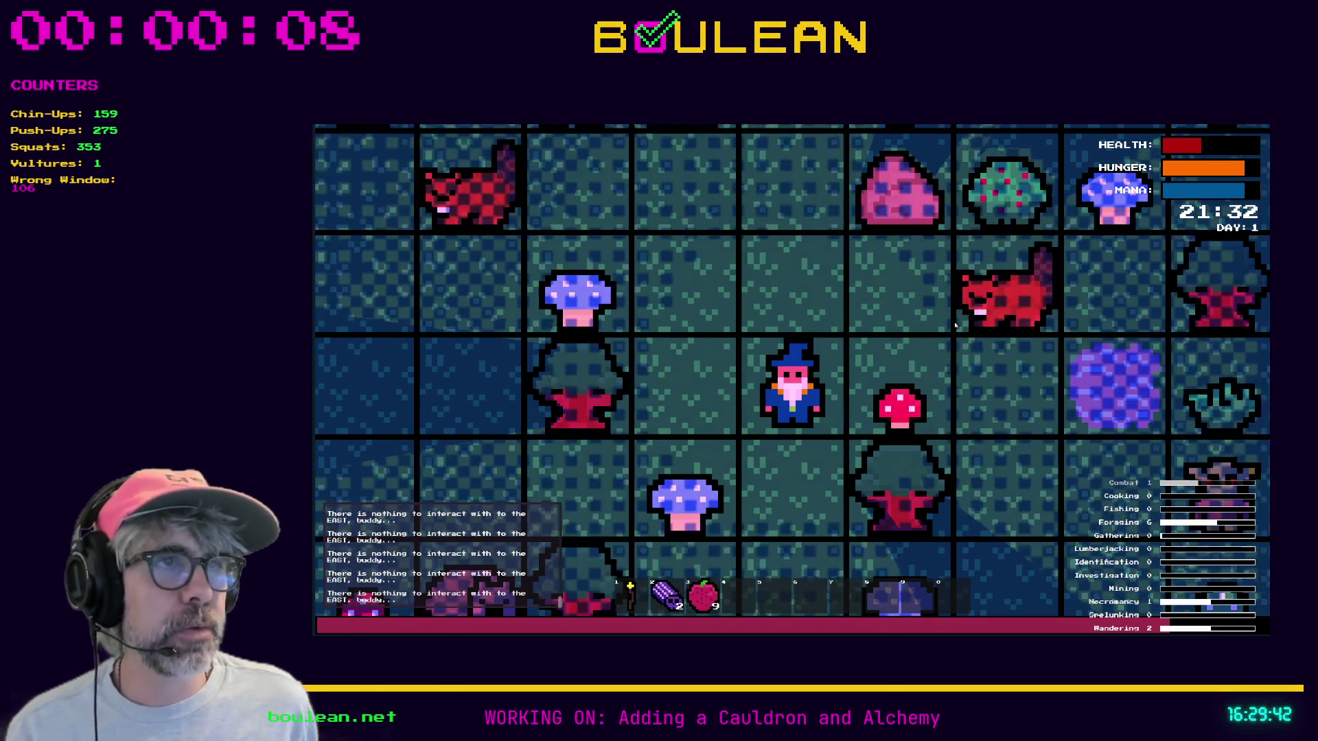
{"action": "key", "text": "Up"}
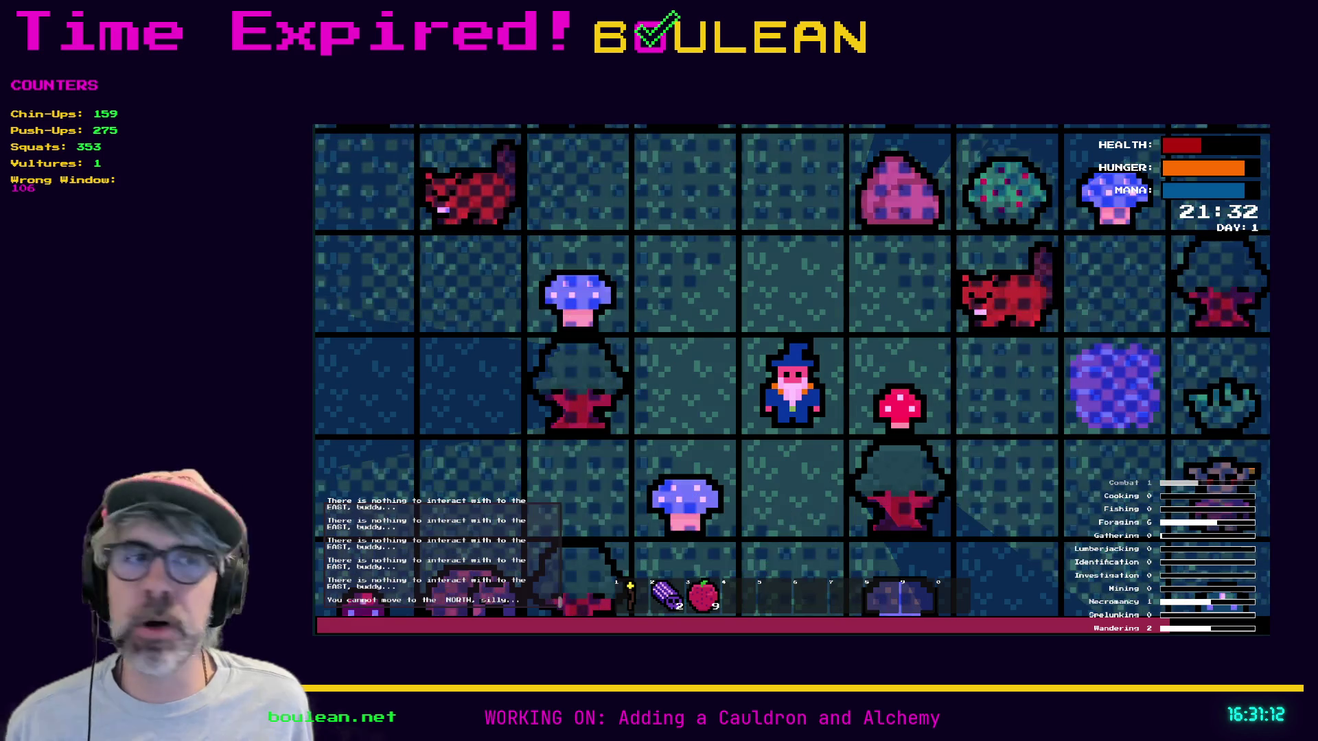
Make one last move, stop the game with F8, and place the caret on script line 14
{"action": "key", "text": "Up"}
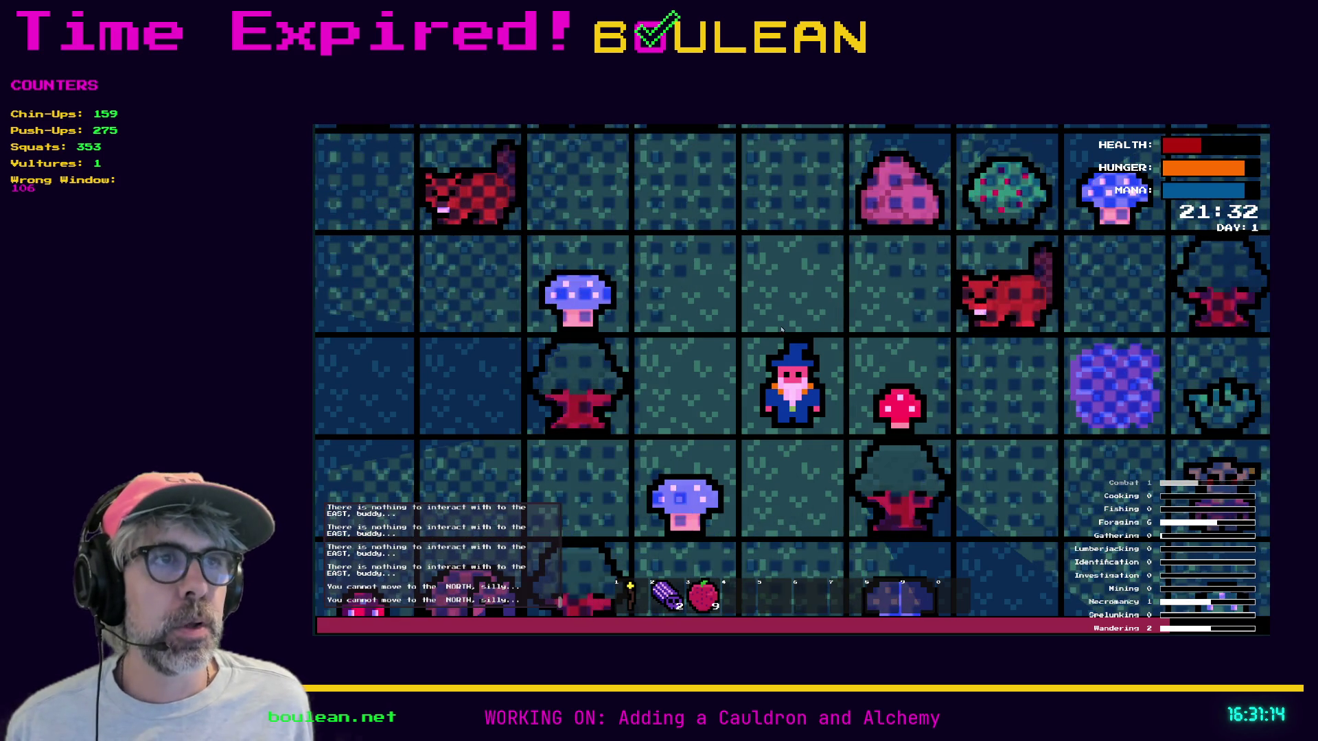
{"action": "key", "text": "F8"}
{"action": "left_click", "coordinate": [908, 359]}
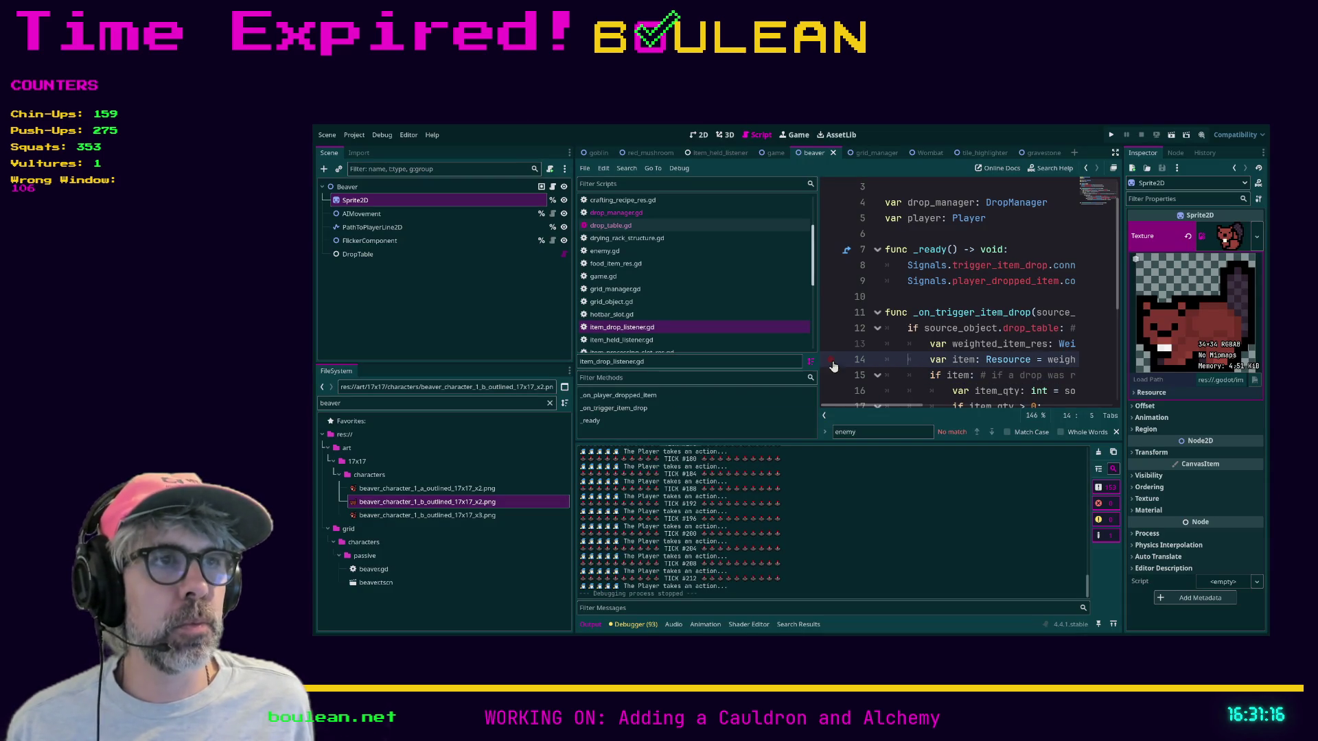
Widen the code editor, step through lines 14–17 of item_drop_listener.gd, and save
{"action": "left_click_drag", "start_coordinate": [819, 336], "coordinate": [721, 333]}
{"action": "left_click_drag", "start_coordinate": [572, 330], "coordinate": [476, 330]}
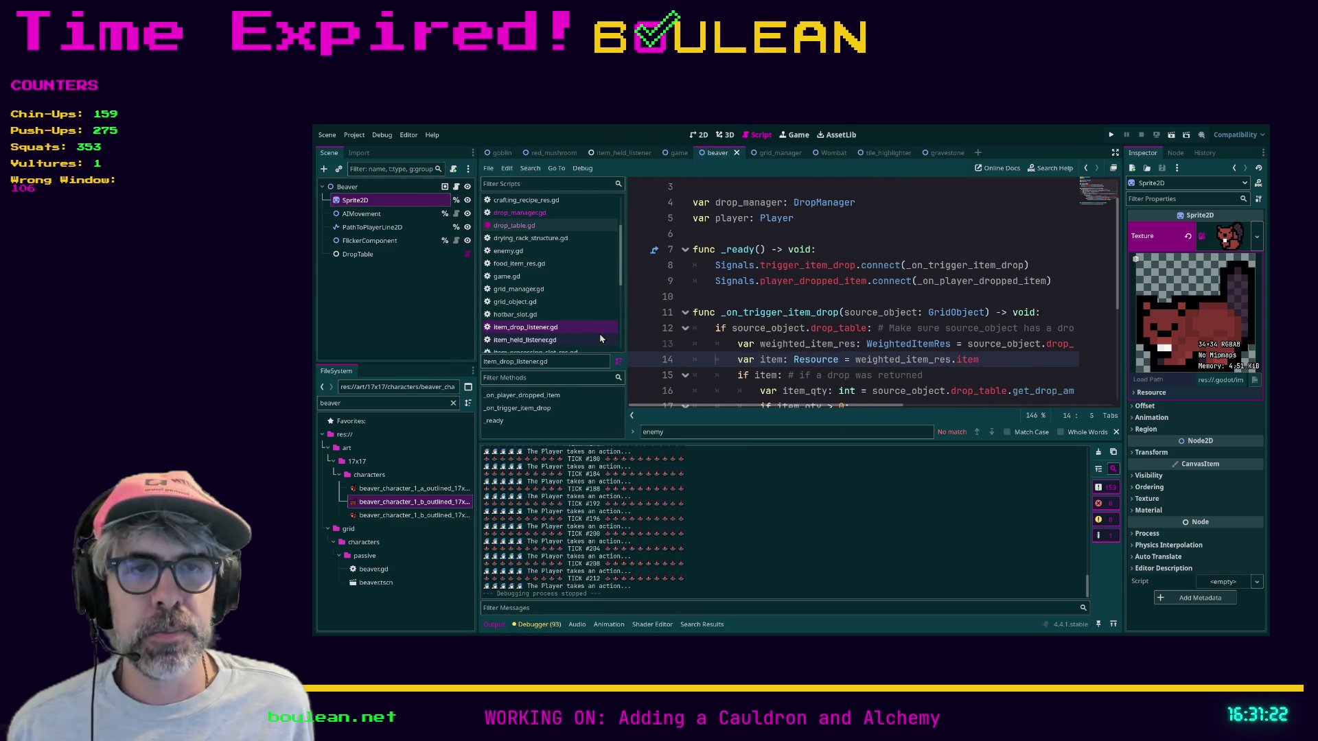
{"action": "left_click", "coordinate": [773, 376]}
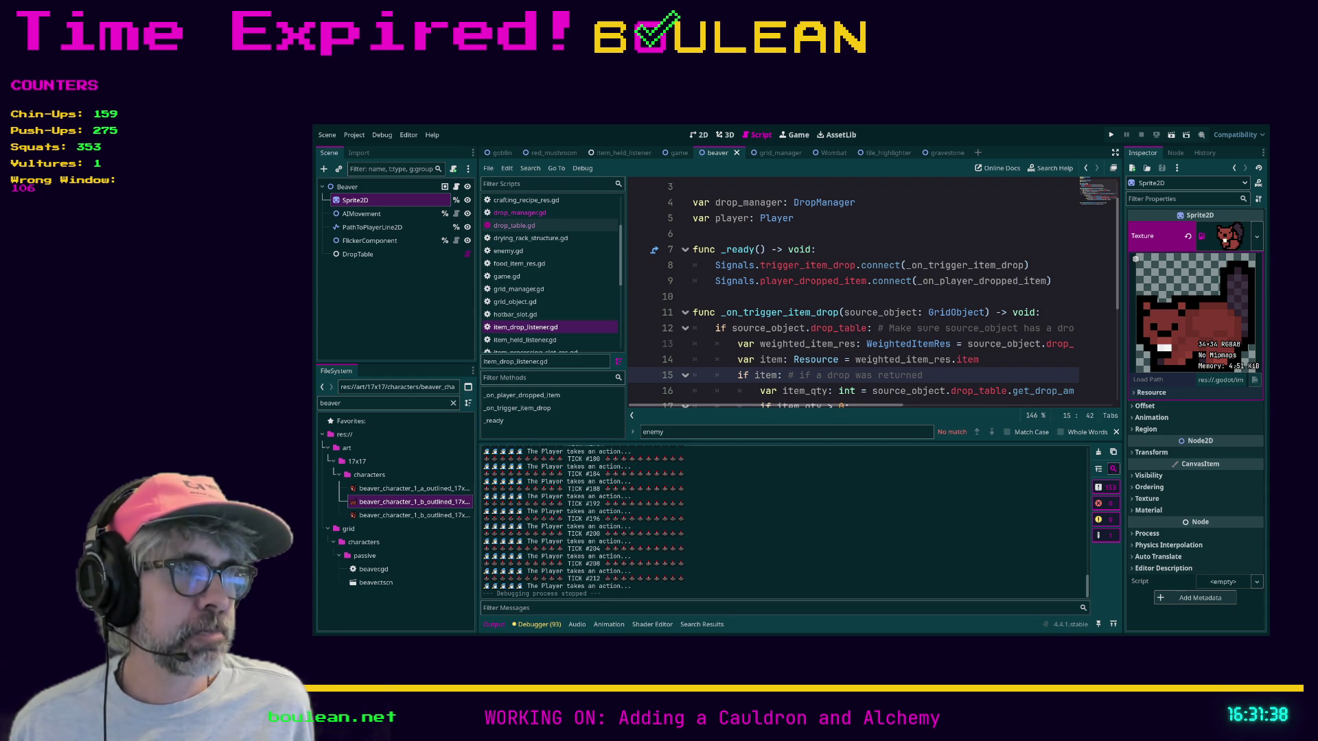
{"action": "left_click", "coordinate": [717, 391]}
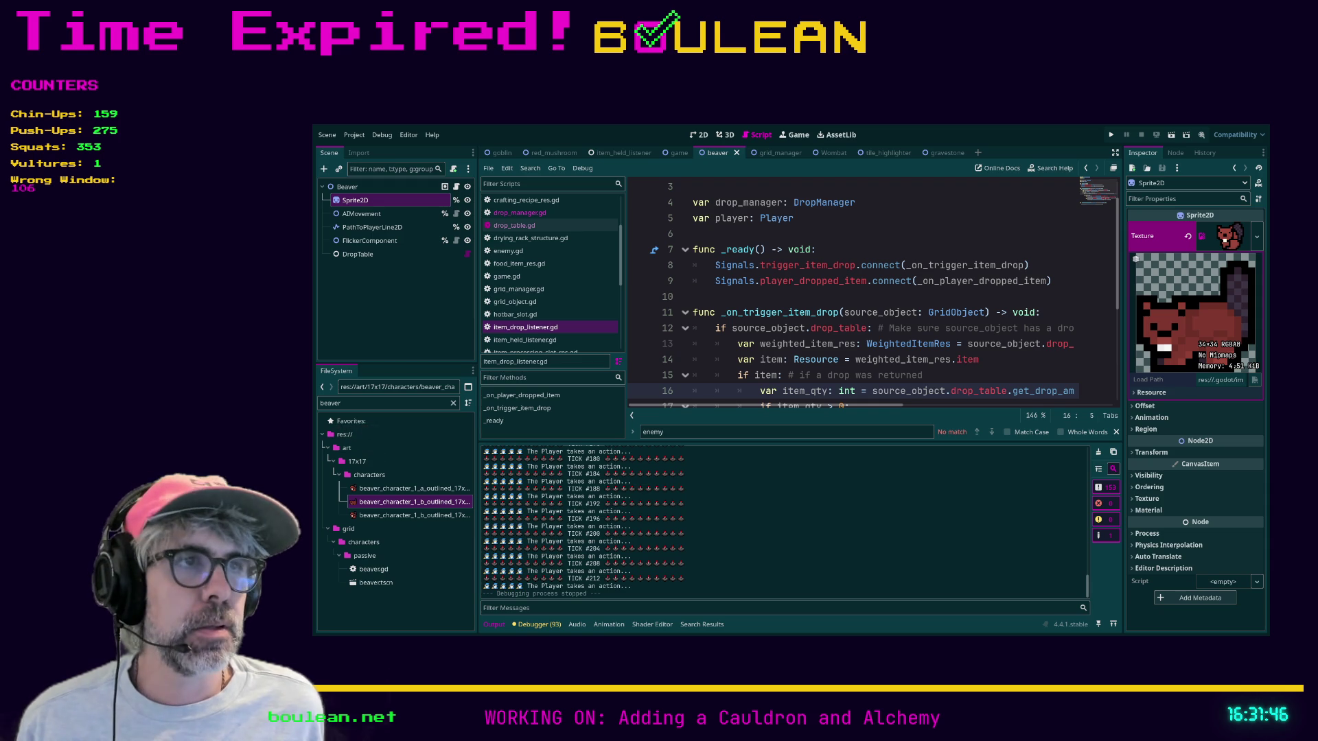
{"action": "scroll", "coordinate": [991, 358], "scroll_direction": "down", "scroll_amount": 1}
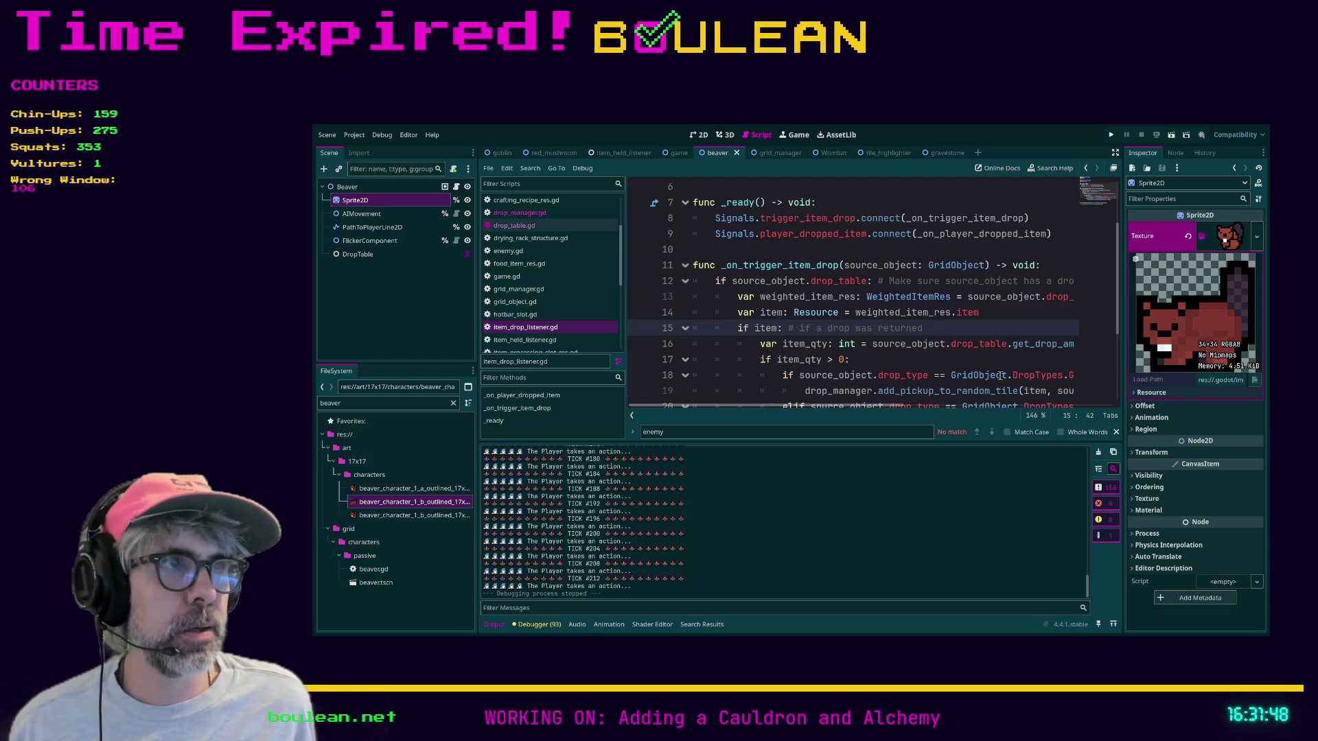
{"action": "left_click", "coordinate": [991, 357]}
{"action": "key", "text": "ctrl+s"}
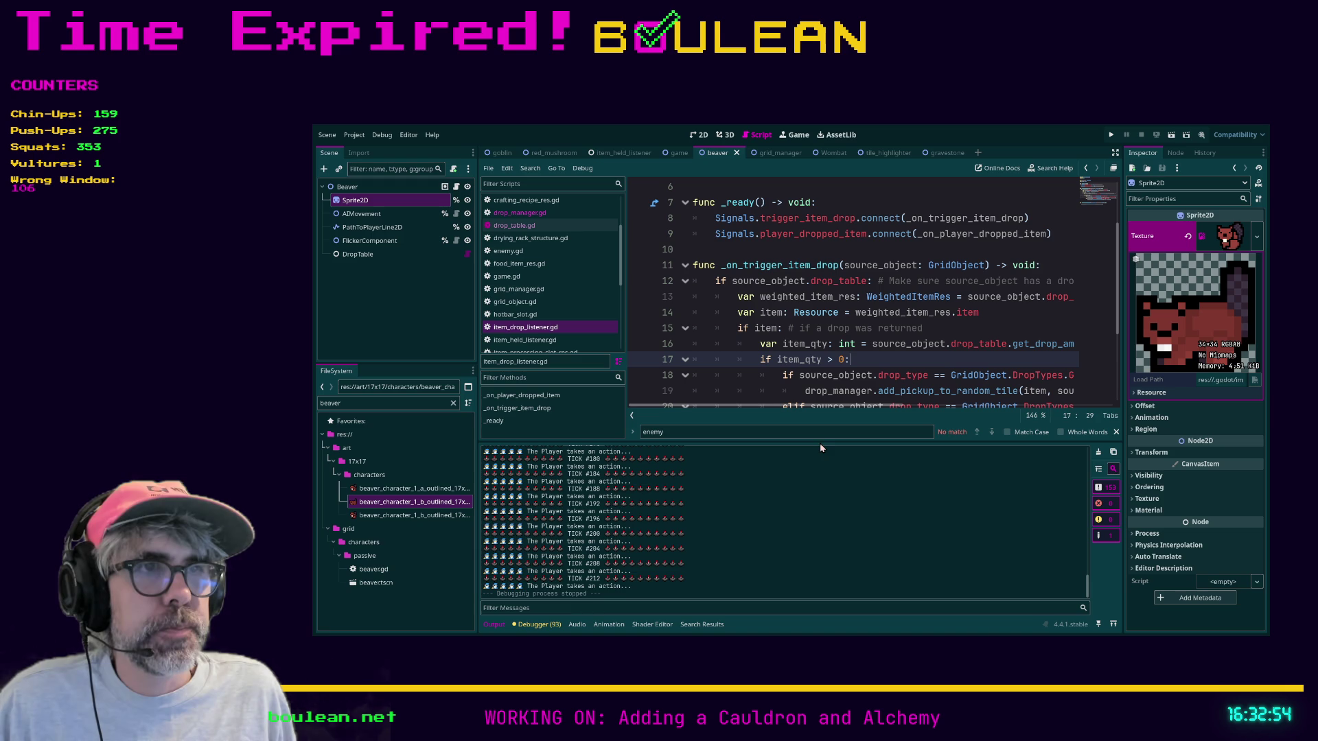
Enlarge the code area, filter the FileSystem by 'action', and open action_manager.gd
{"action": "left_click_drag", "start_coordinate": [821, 446], "coordinate": [821, 516]}
{"action": "left_click", "coordinate": [1002, 397]}
{"action": "scroll", "coordinate": [1055, 355], "scroll_direction": "up", "scroll_amount": 1}
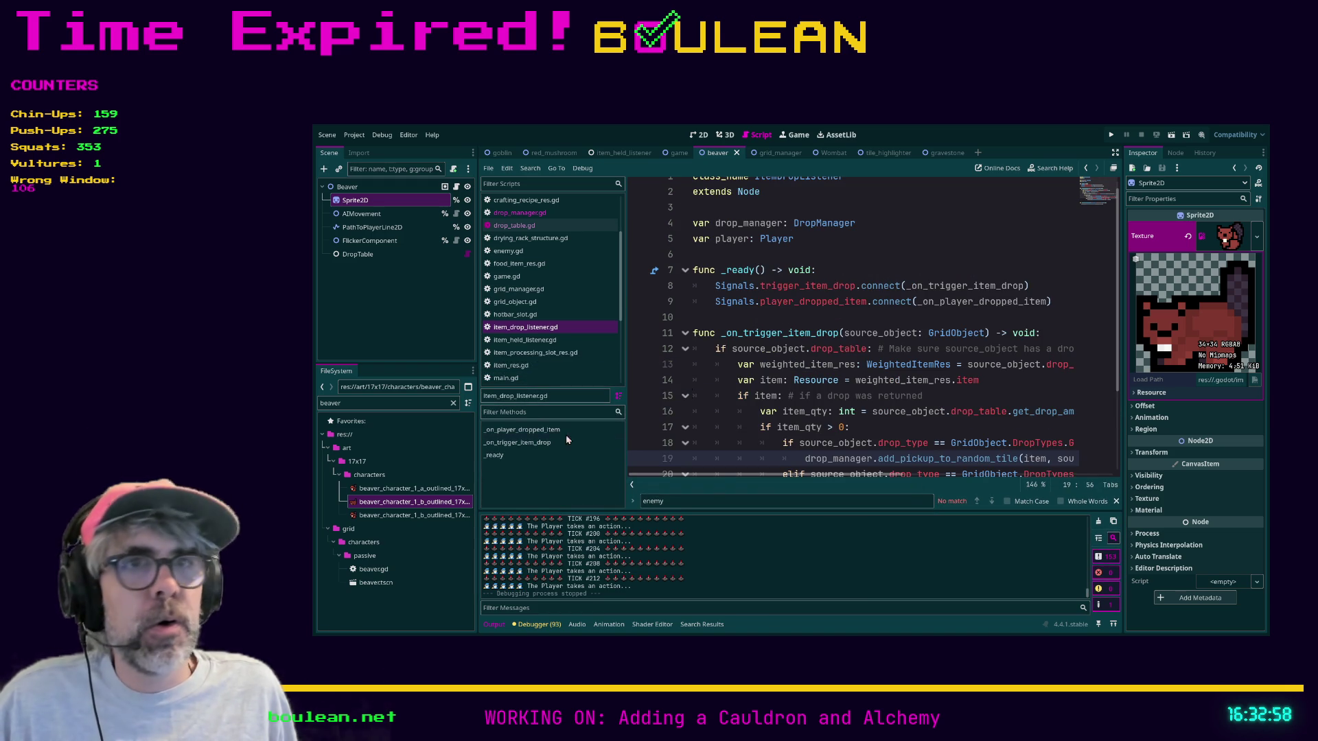
{"action": "left_click", "coordinate": [434, 404]}
{"action": "type", "text": "action"}
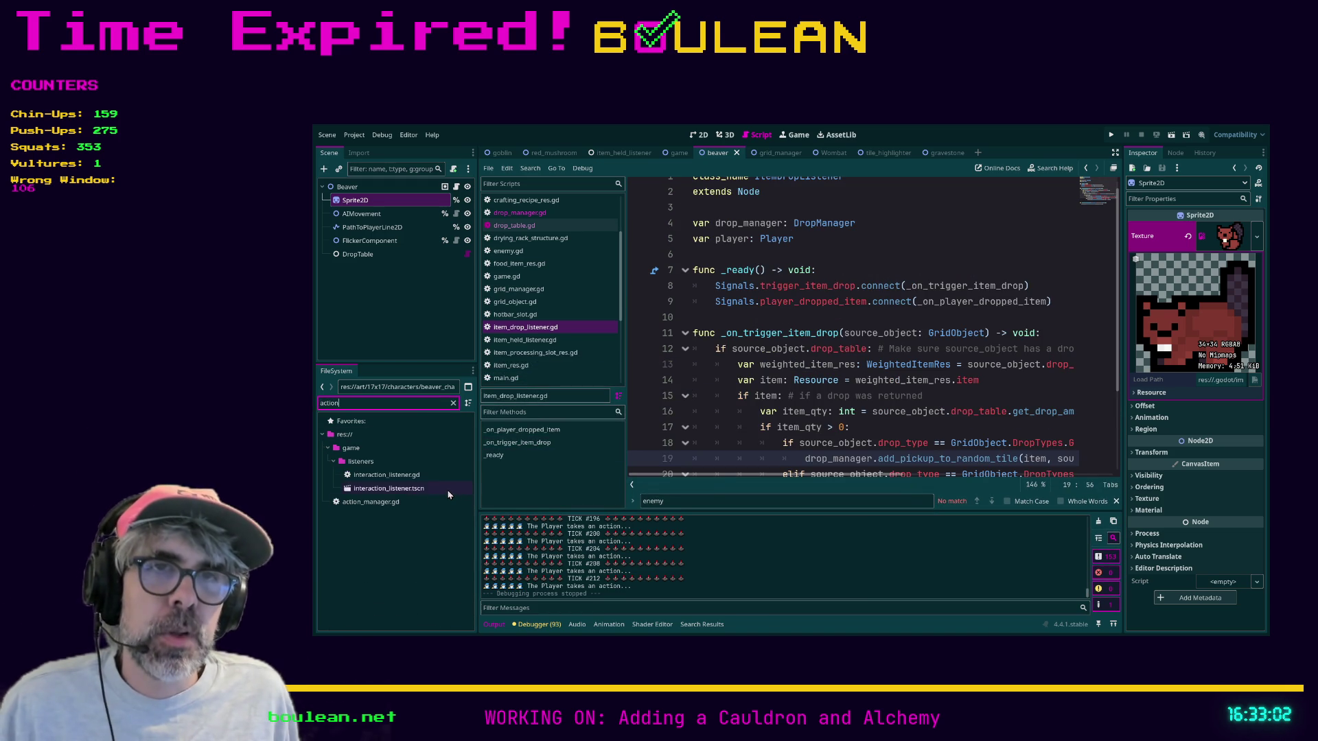
{"action": "left_click", "coordinate": [385, 505]}
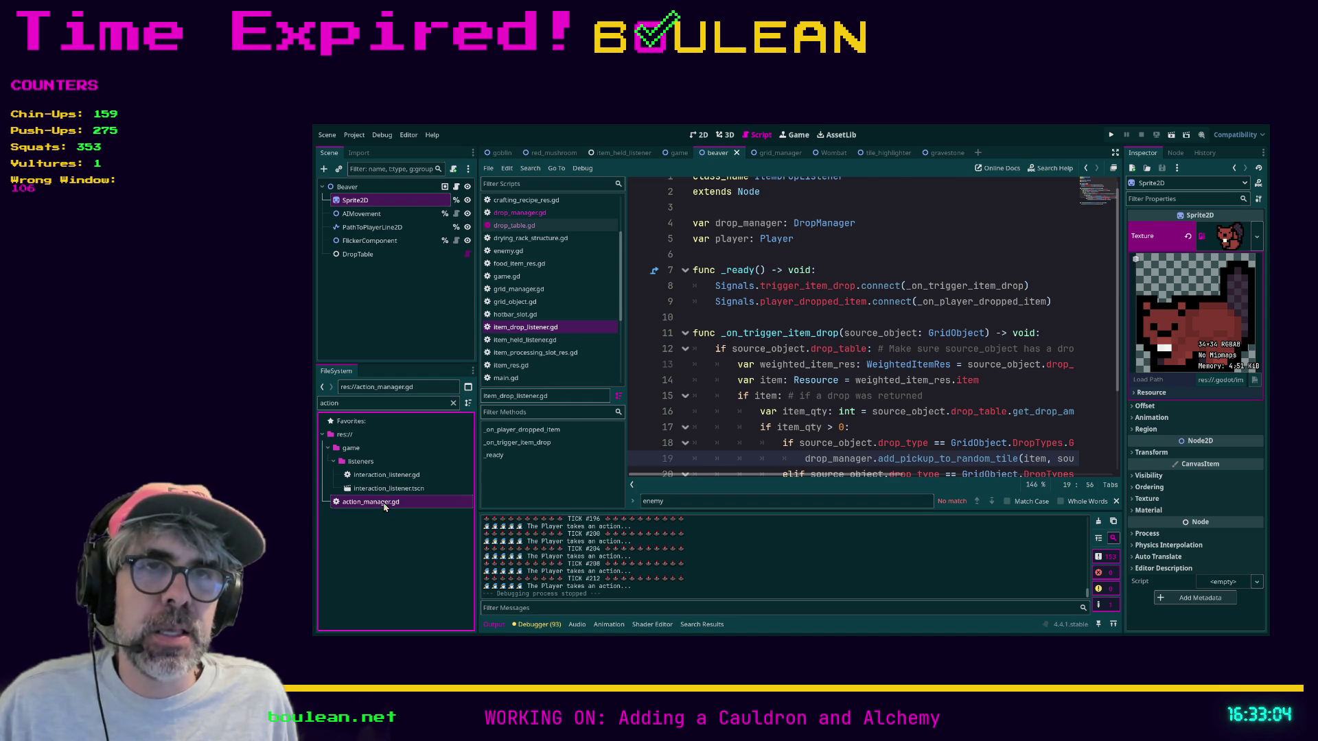
{"action": "double_click", "coordinate": [385, 505]}
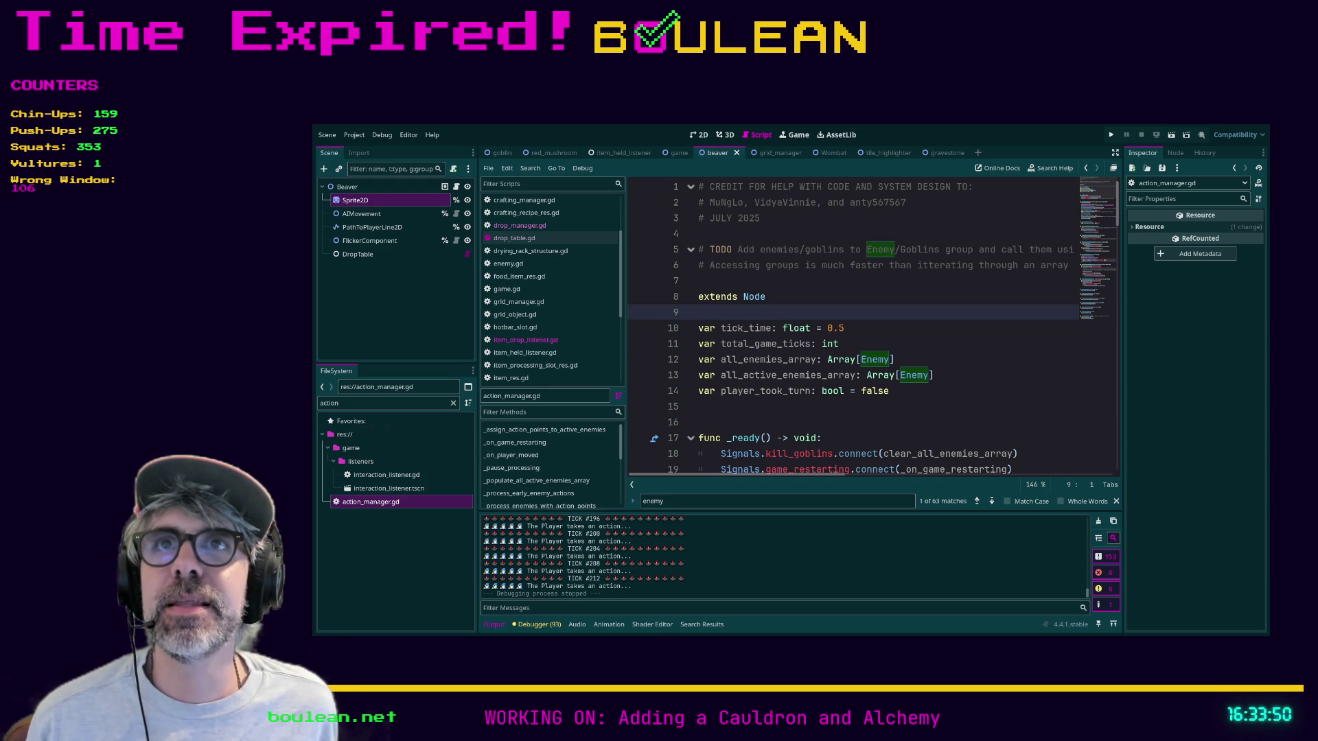
{"action": "key", "text": "Left"}
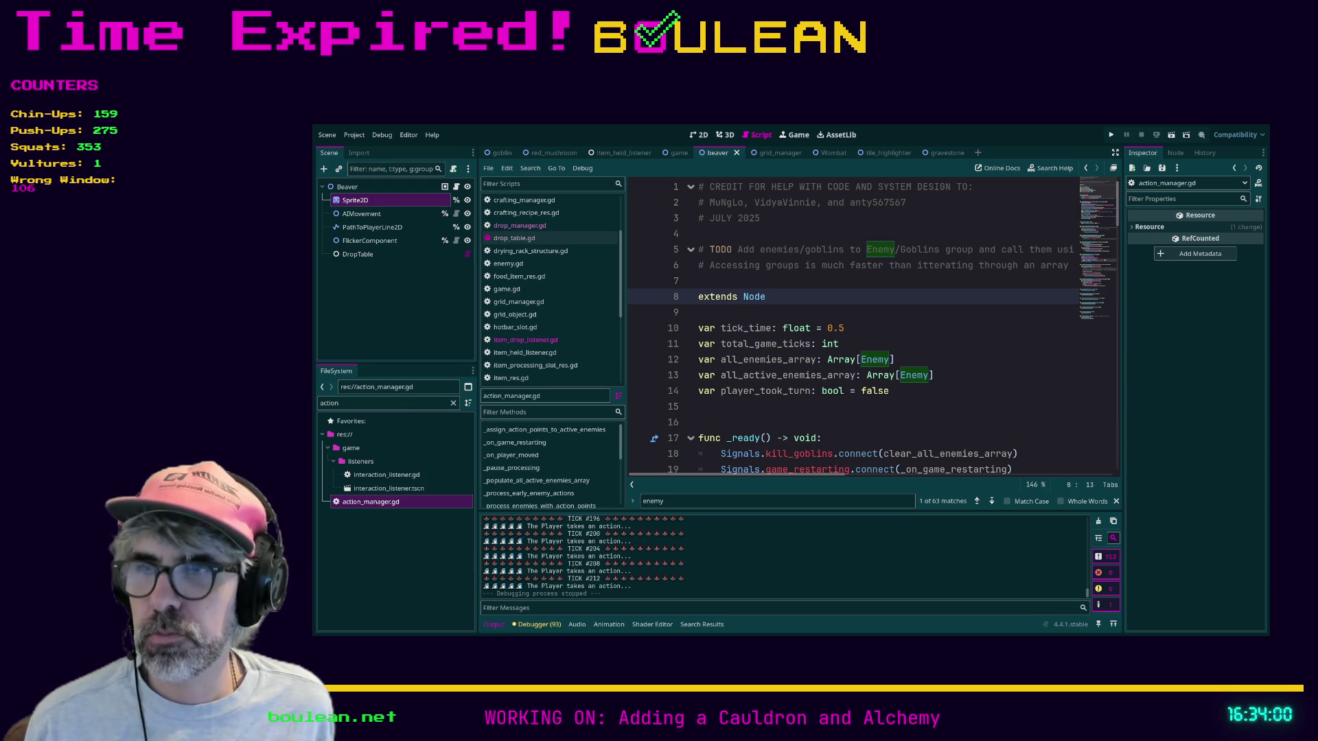
Select hotbar_slot.gd in the Scripts list, then close every open script with Close All
{"action": "left_click", "coordinate": [960, 421]}
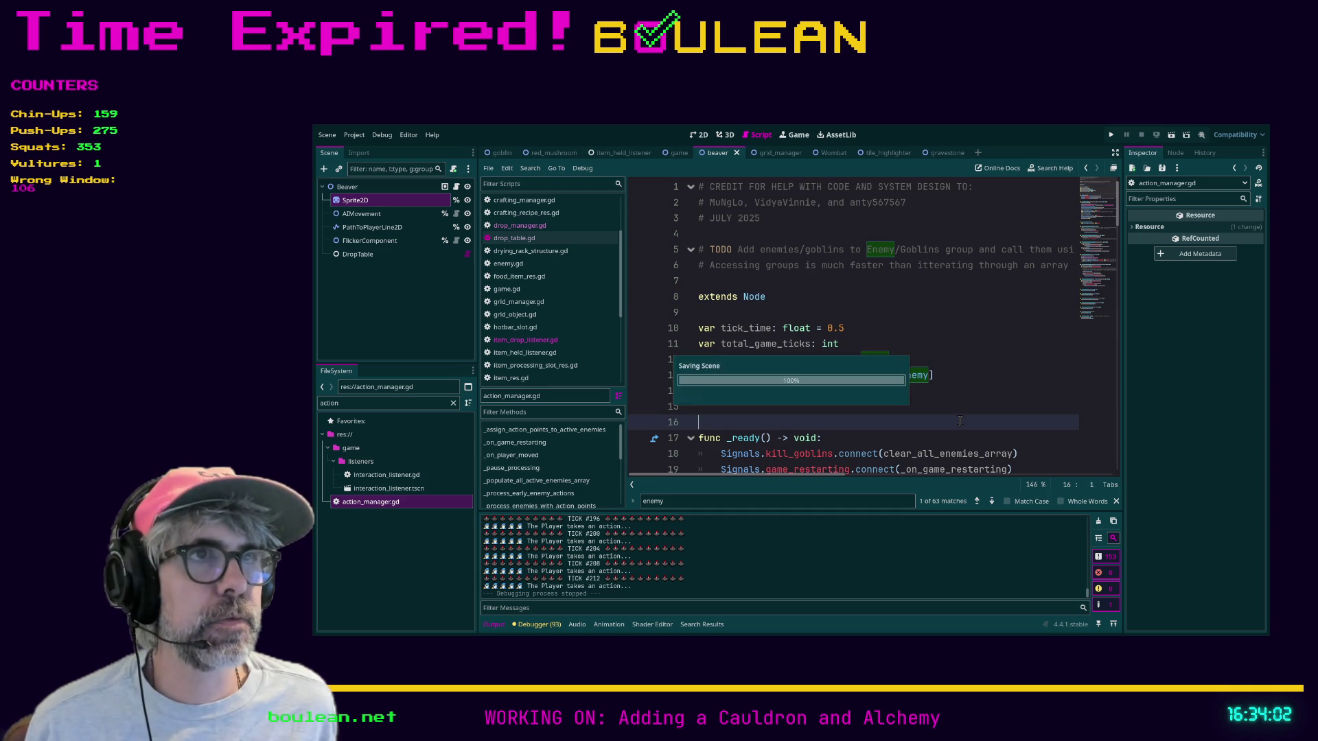
{"action": "scroll", "coordinate": [959, 421], "scroll_direction": "down", "scroll_amount": 1}
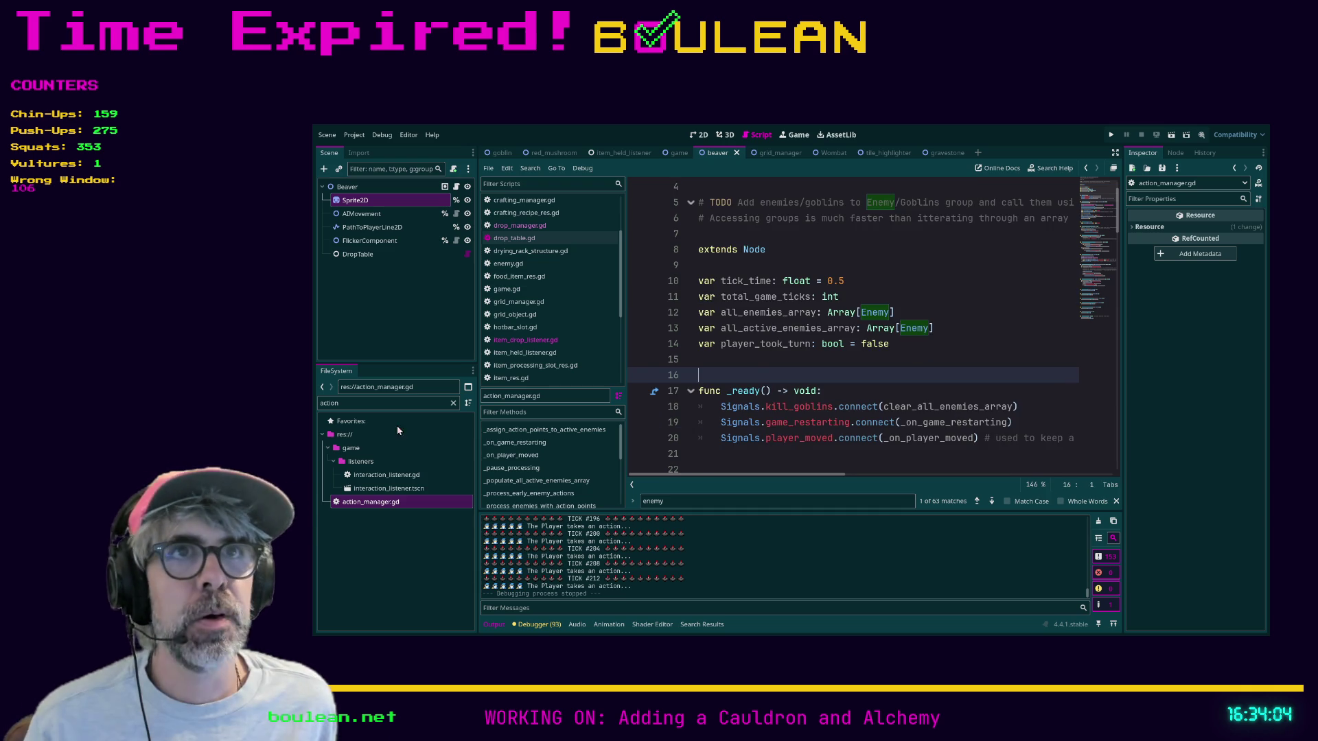
{"action": "left_click", "coordinate": [522, 327]}
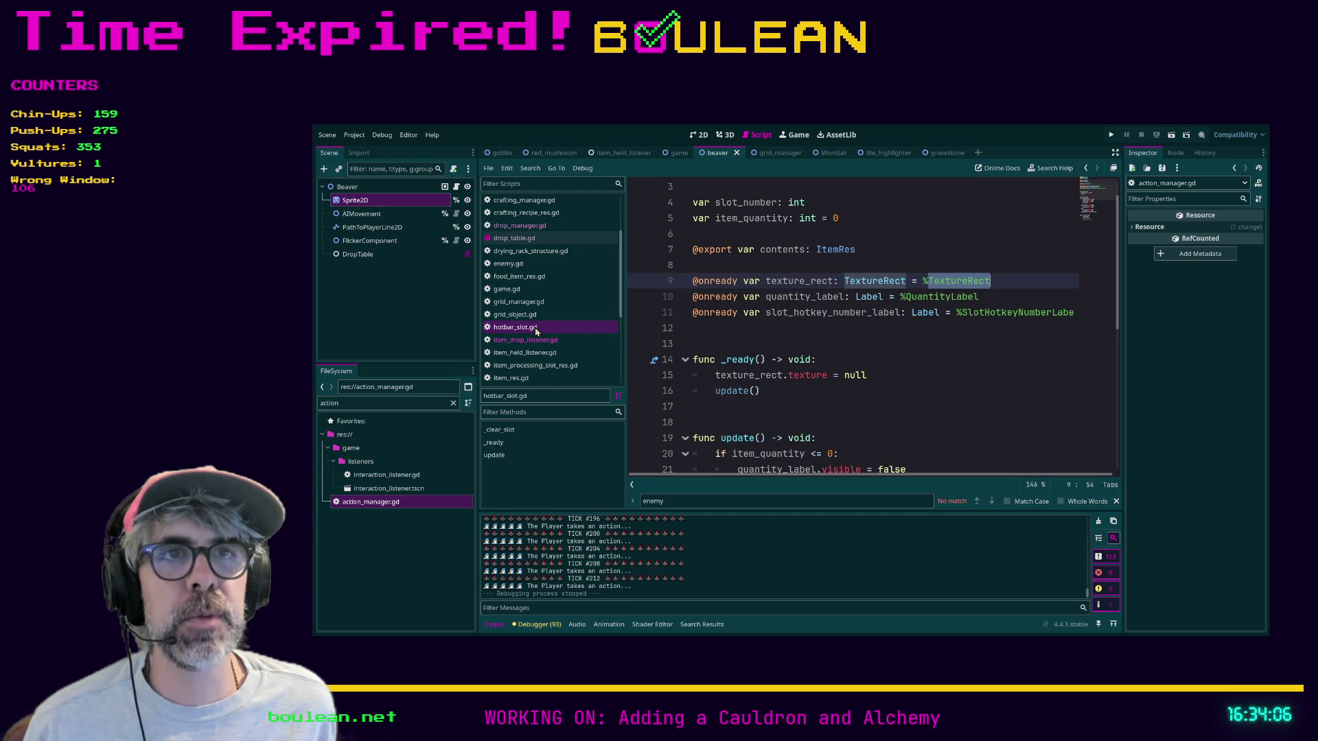
{"action": "right_click", "coordinate": [550, 375]}
{"action": "left_click", "coordinate": [535, 392]}
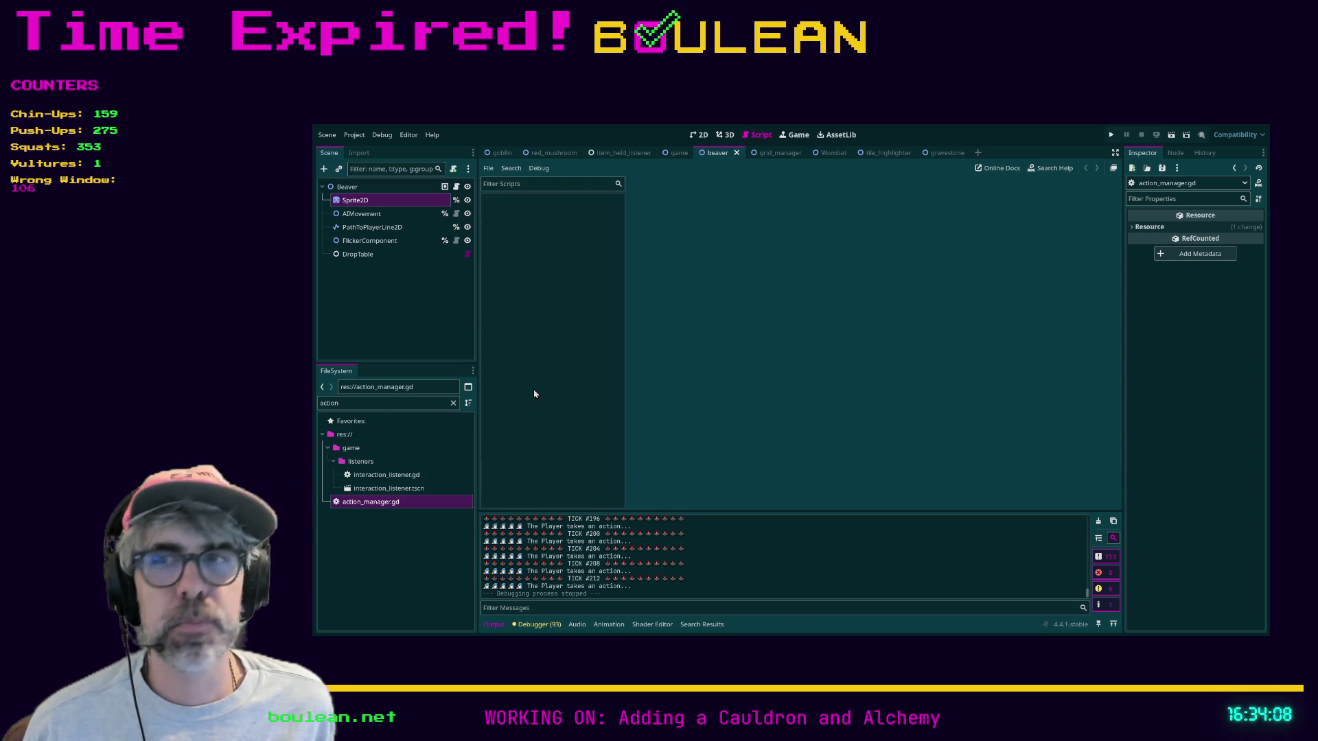
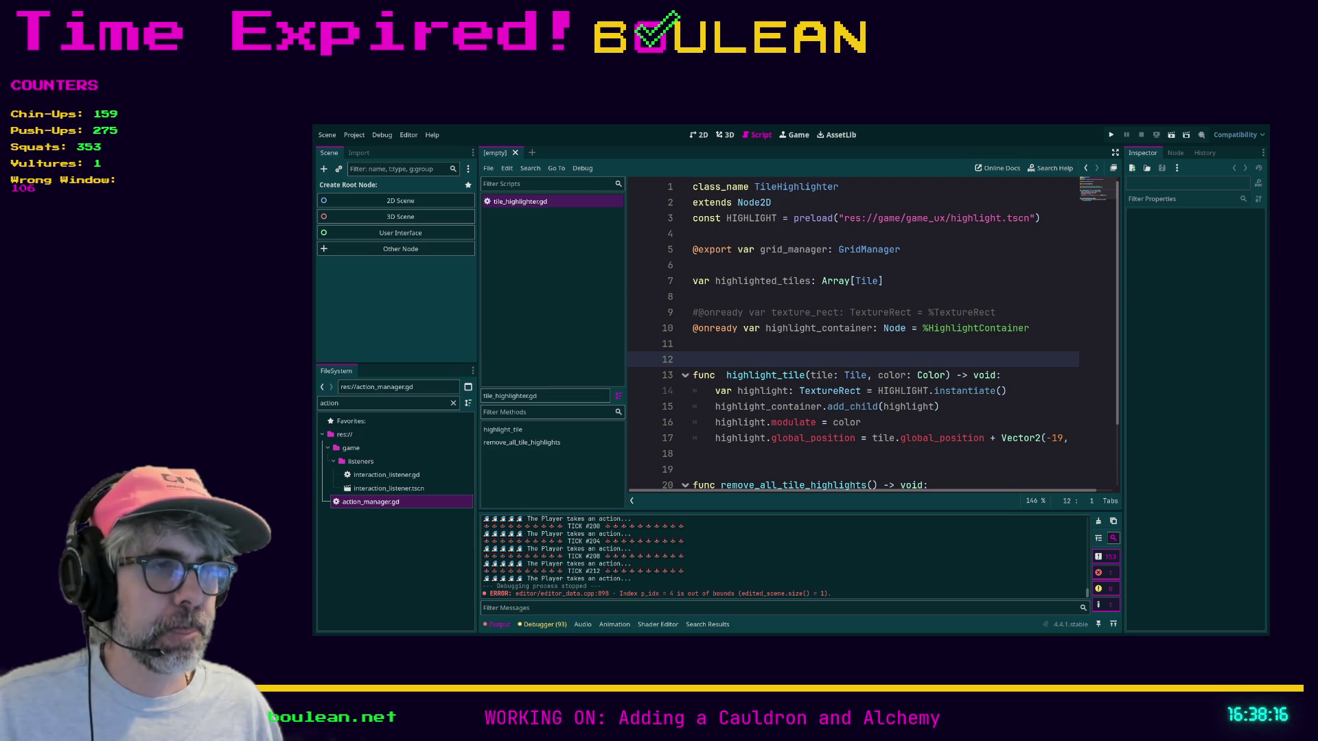
Open action_manager.gd from the FileSystem and close the tile_highlighter.gd script
{"action": "left_click", "coordinate": [750, 465]}
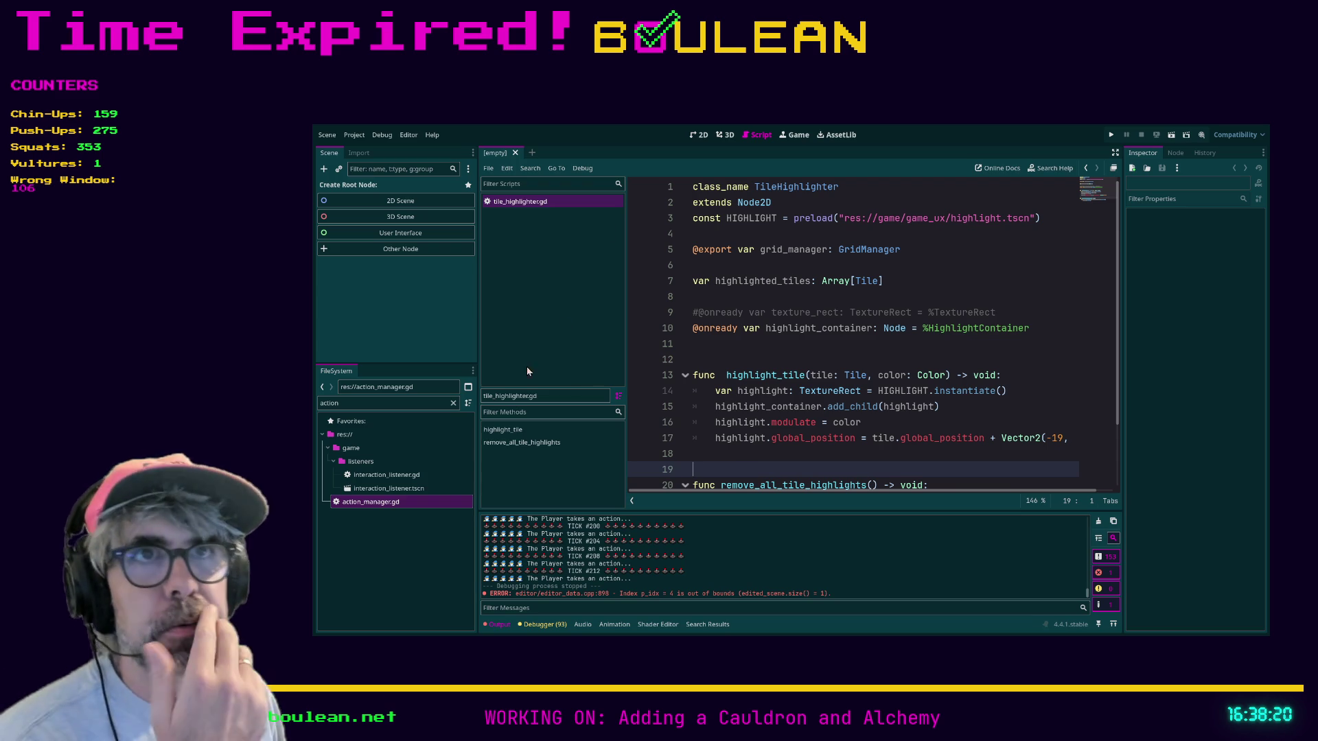
{"action": "double_click", "coordinate": [371, 502]}
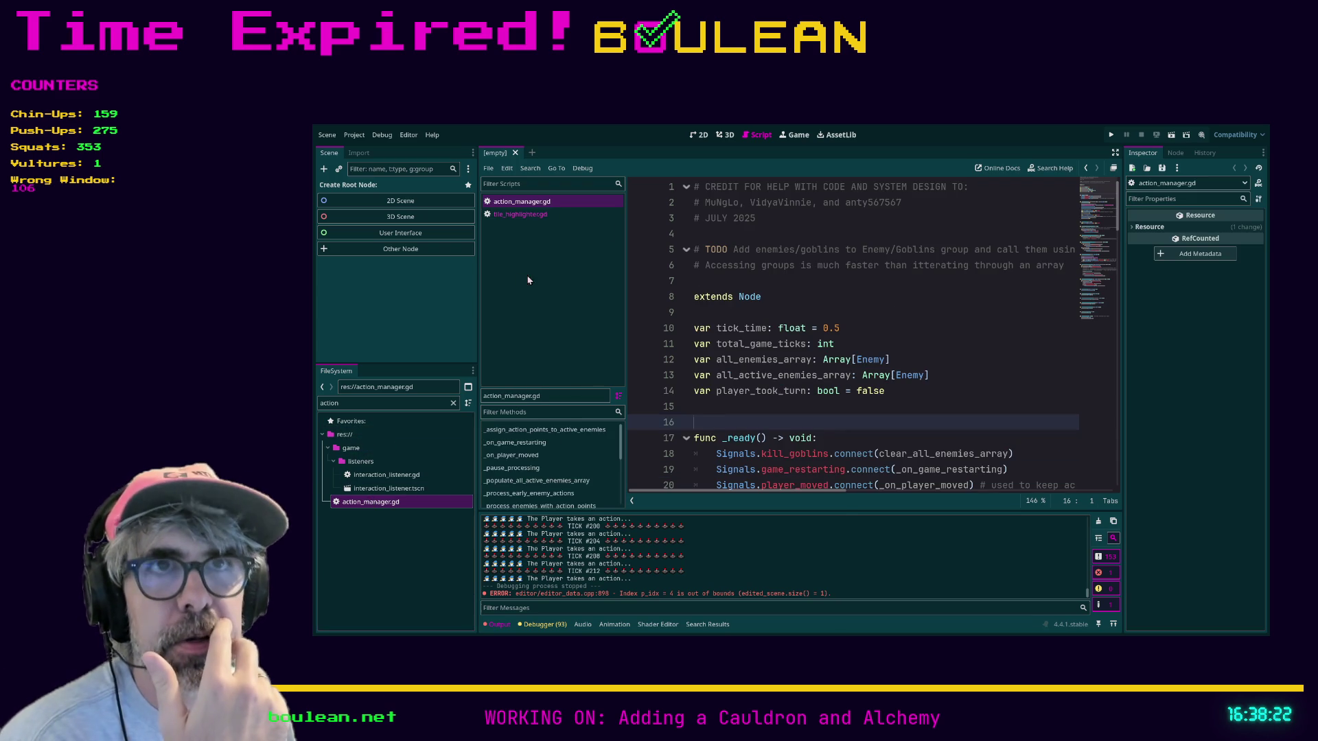
{"action": "left_click", "coordinate": [522, 215]}
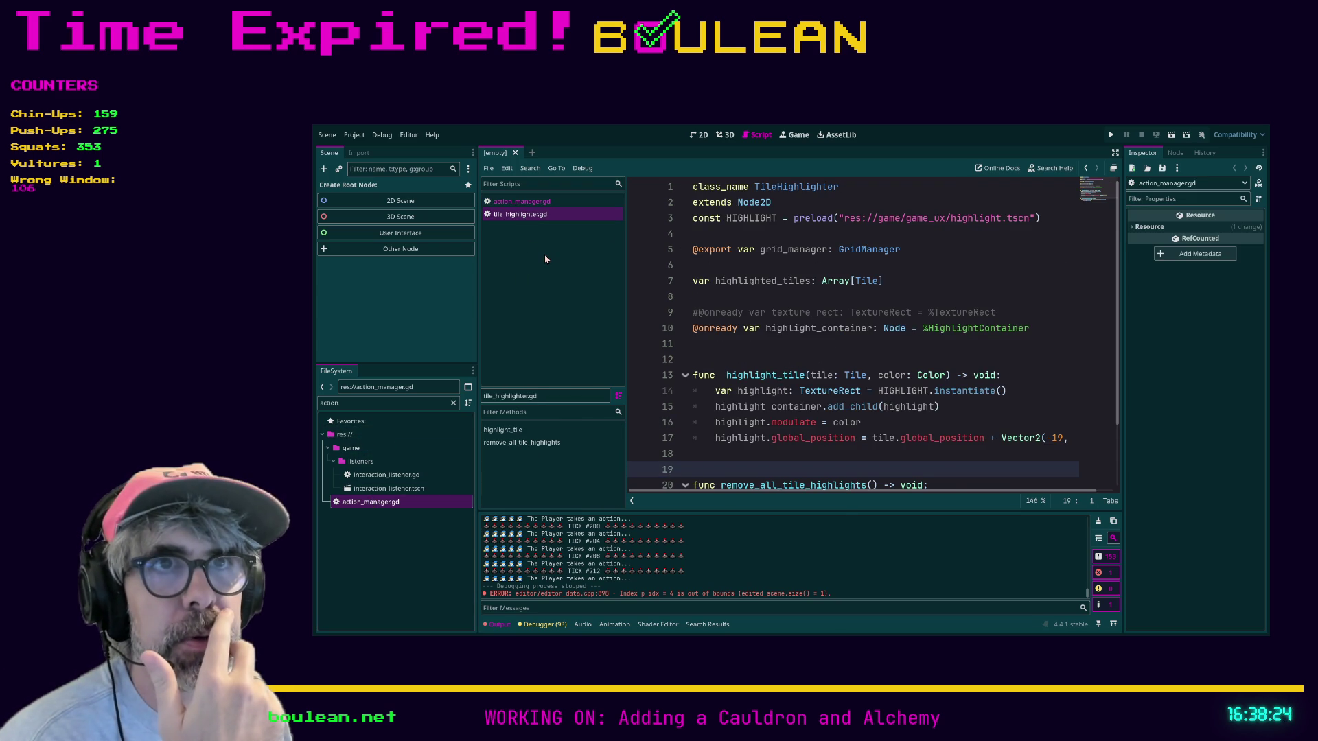
{"action": "key", "text": "ctrl+w"}
{"action": "scroll", "coordinate": [733, 294], "scroll_direction": "down", "scroll_amount": 6}
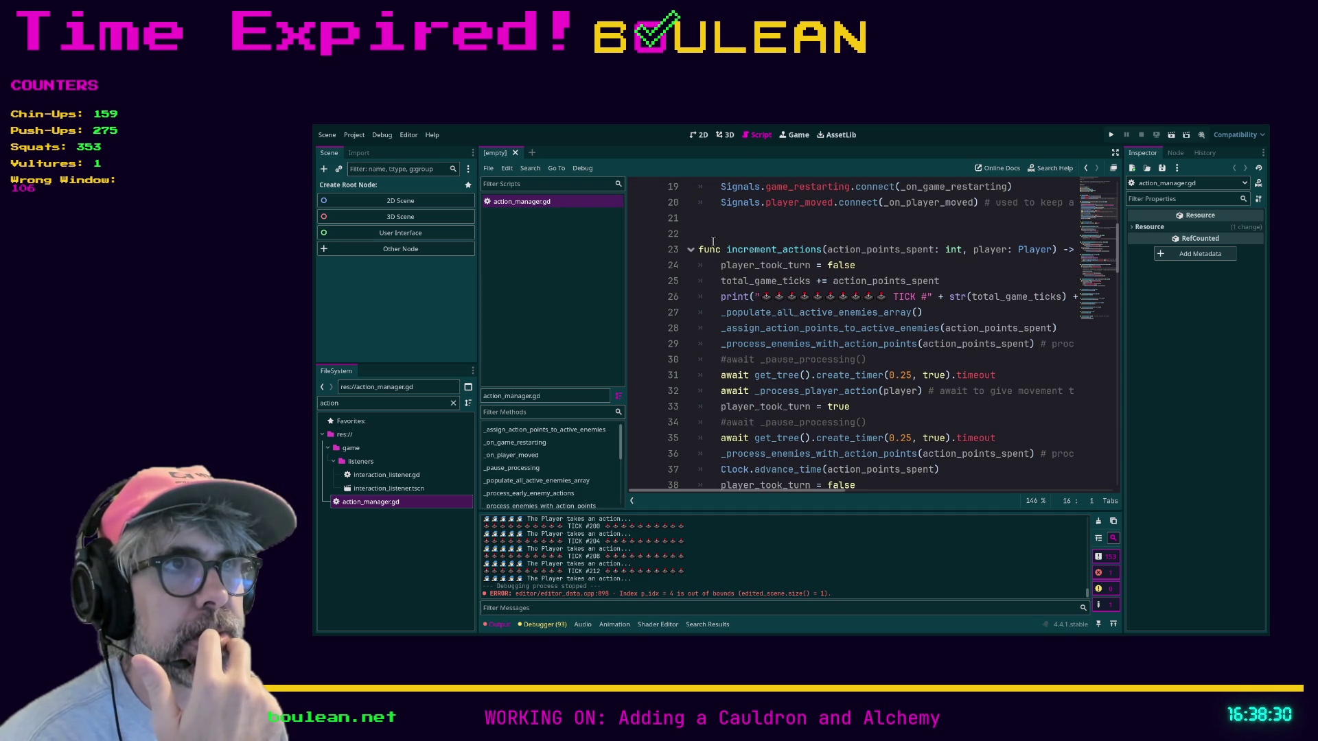
Collapse the bottom panel and toggle a breakpoint on empty line 40 of action_manager.gd
{"action": "scroll", "coordinate": [830, 358], "scroll_direction": "up", "scroll_amount": 1}
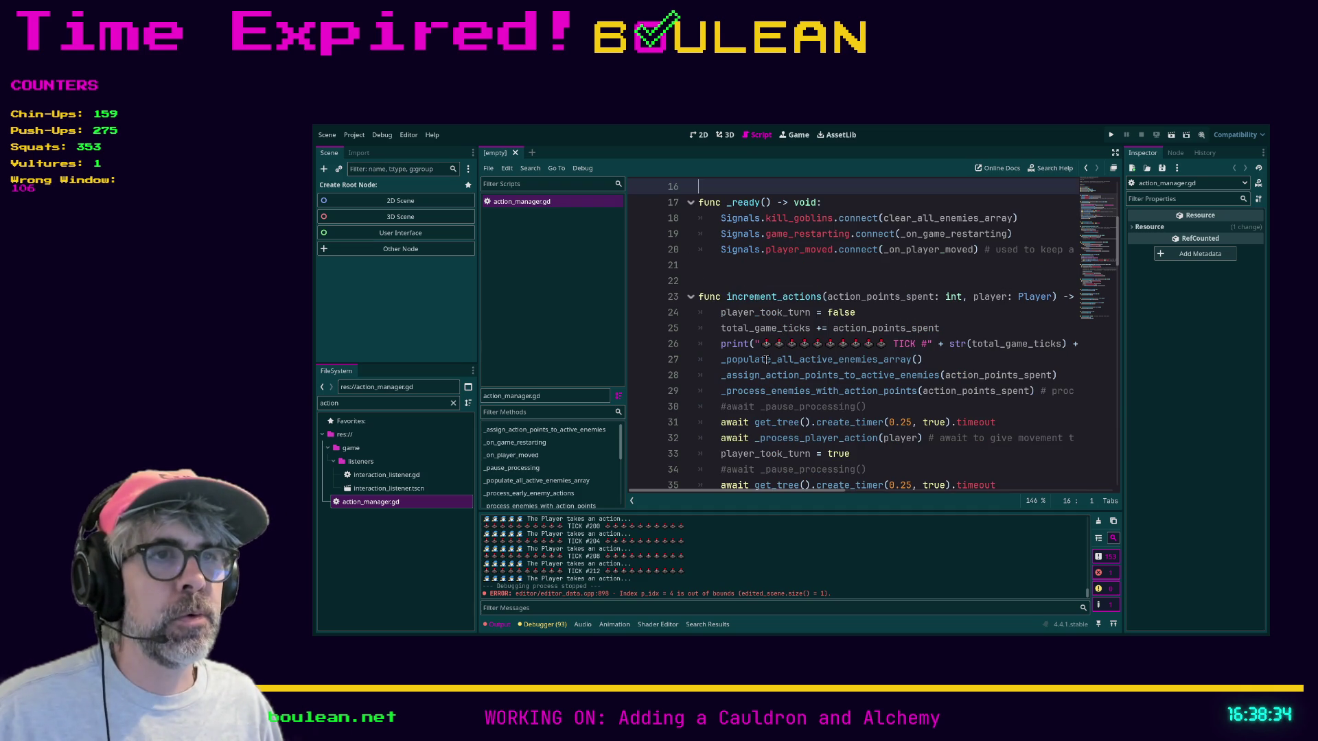
{"action": "scroll", "coordinate": [766, 361], "scroll_direction": "down", "scroll_amount": 2}
{"action": "scroll", "coordinate": [888, 379], "scroll_direction": "down", "scroll_amount": 1}
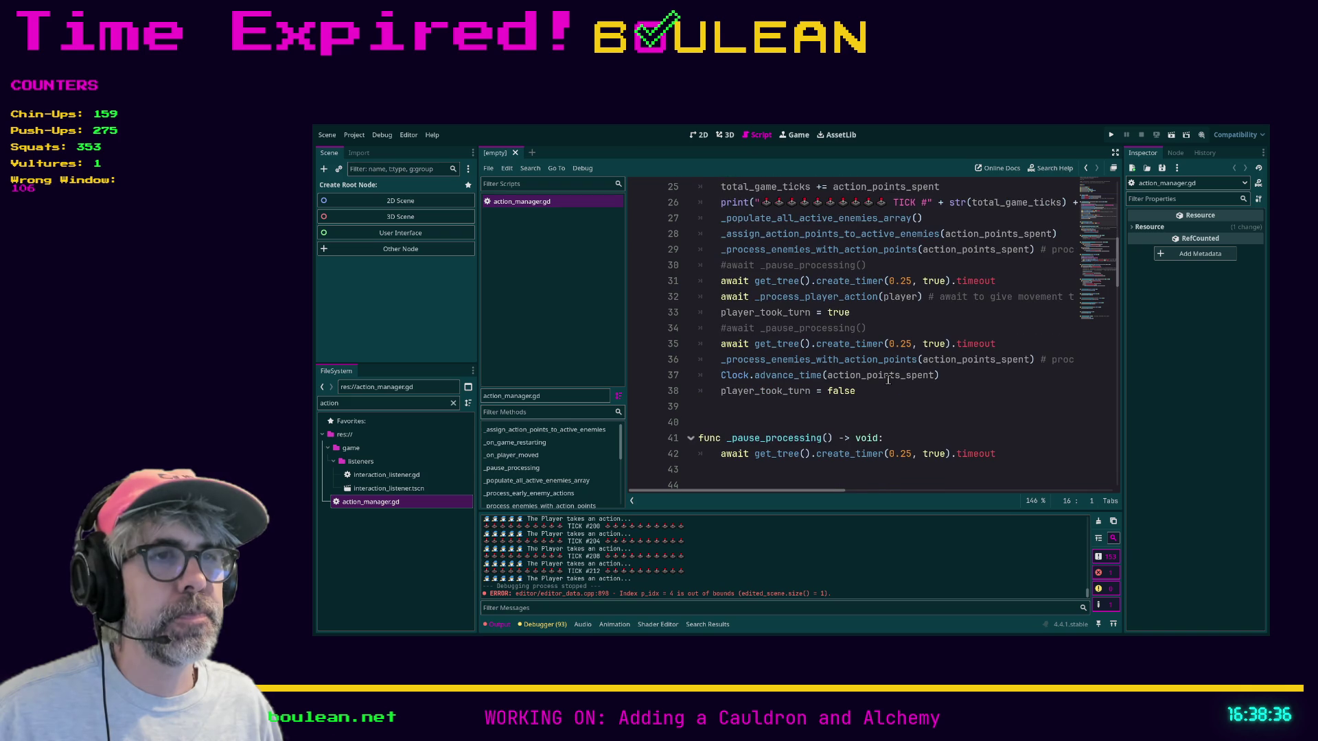
{"action": "scroll", "coordinate": [732, 408], "scroll_direction": "down", "scroll_amount": 1}
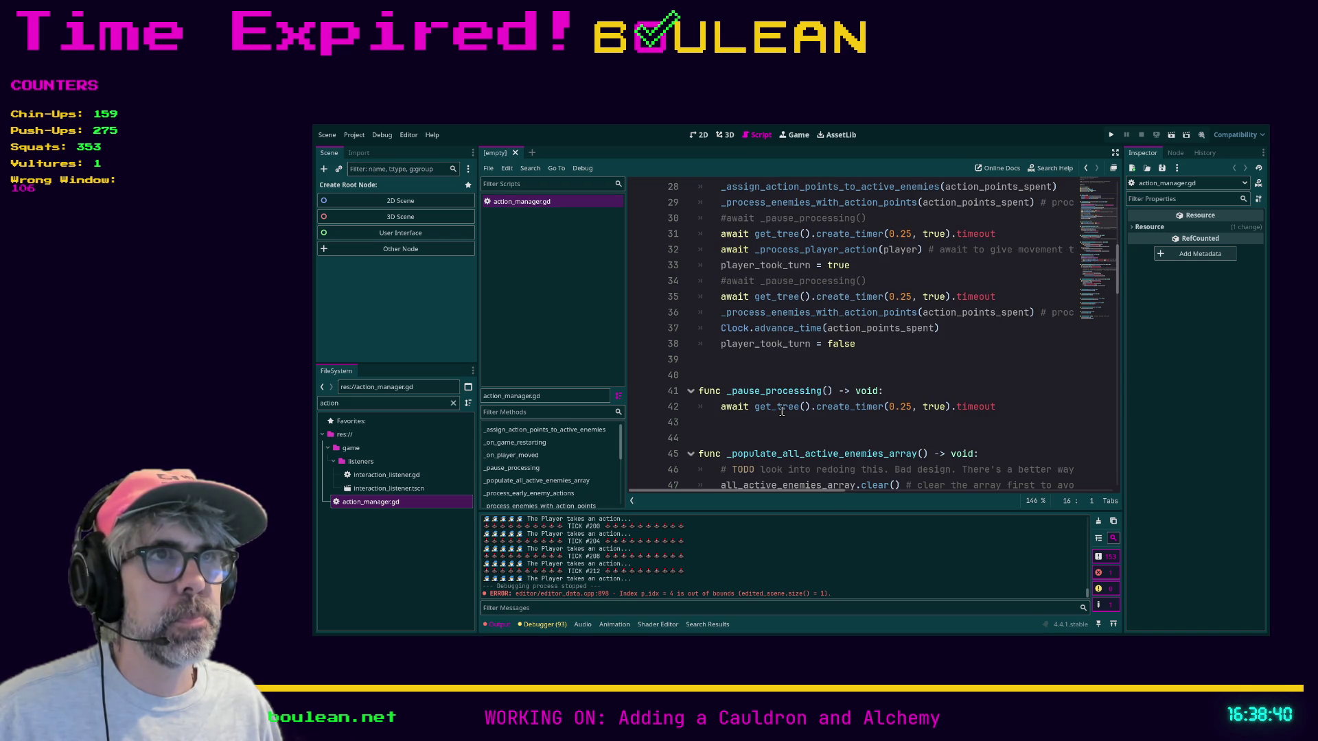
{"action": "scroll", "coordinate": [783, 412], "scroll_direction": "up", "scroll_amount": 1}
{"action": "left_click", "coordinate": [752, 421]}
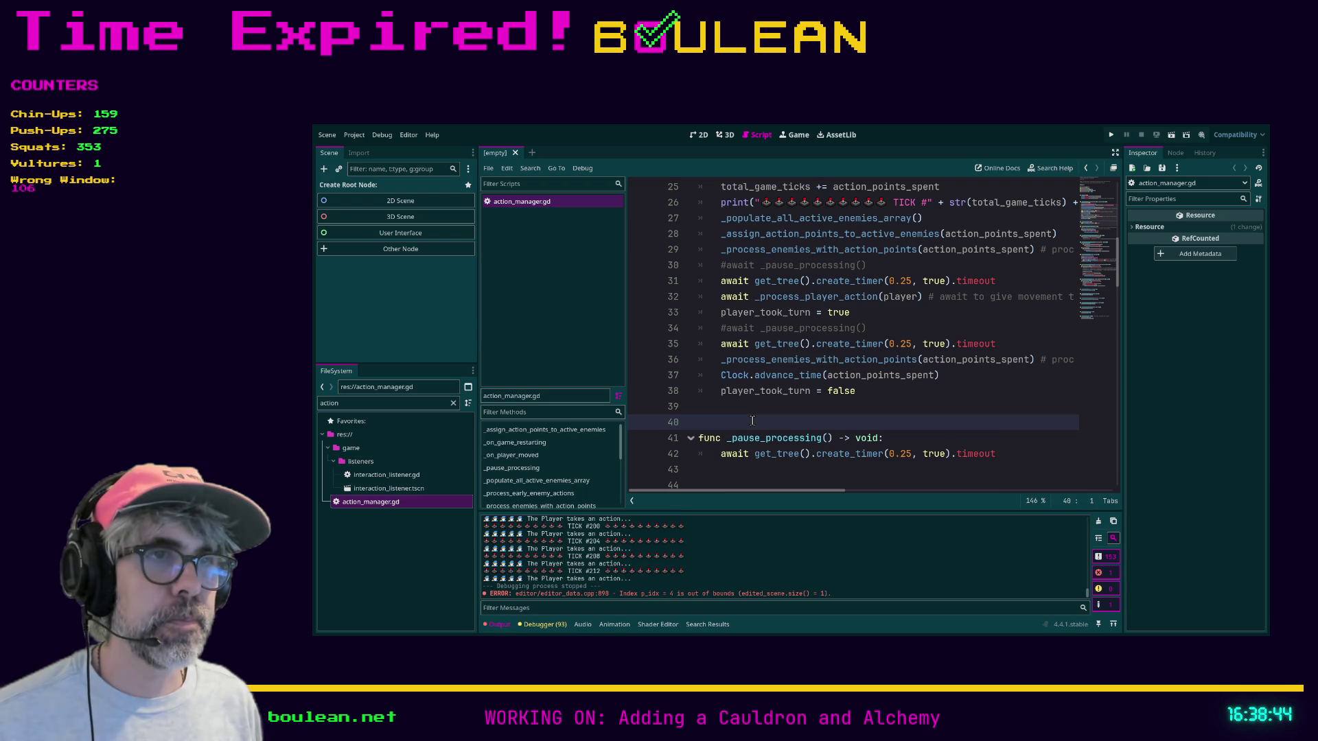
{"action": "key", "text": "ctrl+j"}
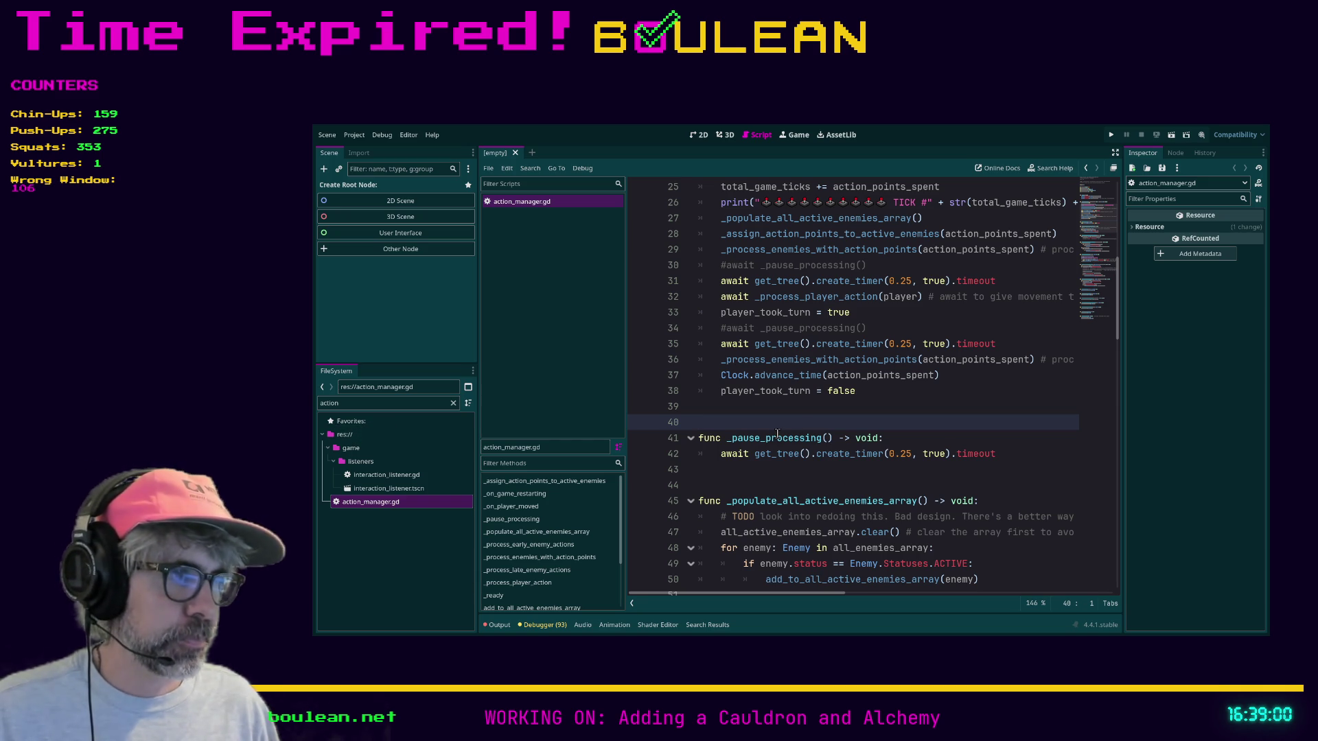
{"action": "key", "text": "F9"}
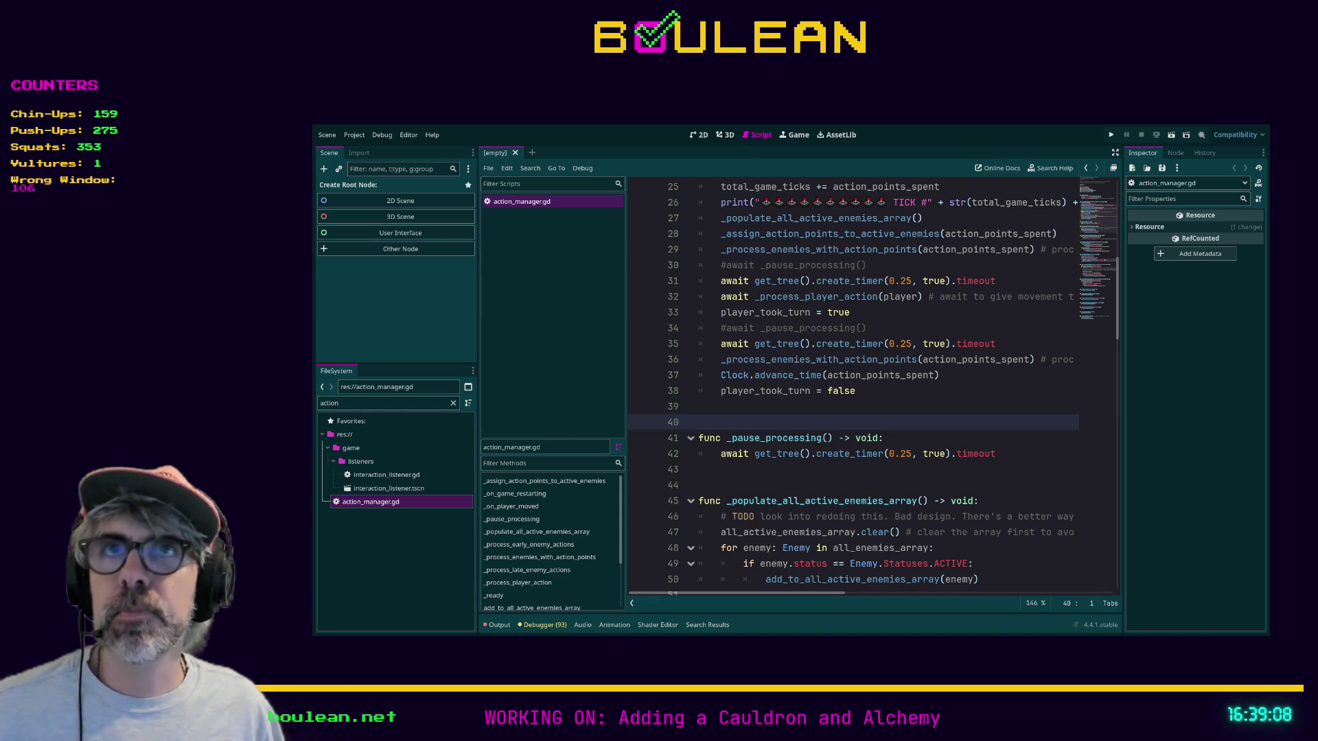
{"action": "scroll", "coordinate": [851, 385], "scroll_direction": "up", "scroll_amount": 6}
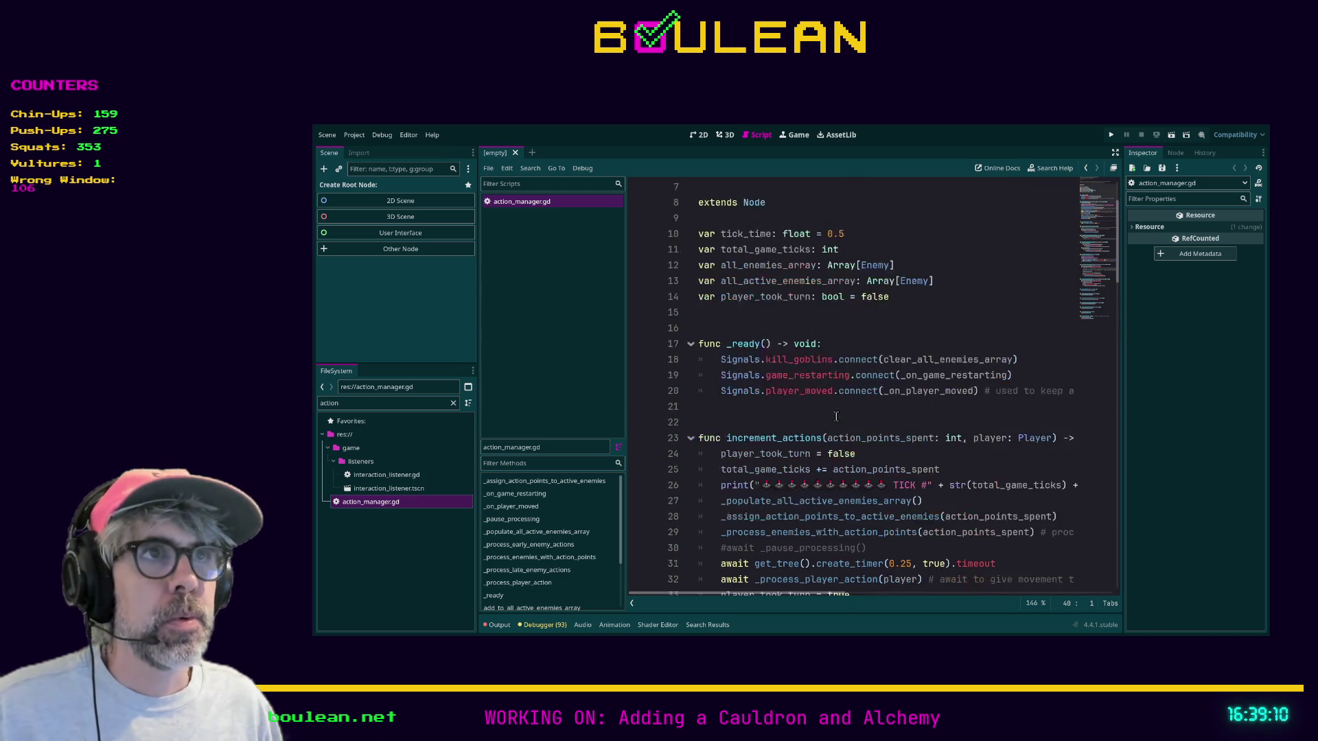
{"action": "left_click", "coordinate": [386, 408]}
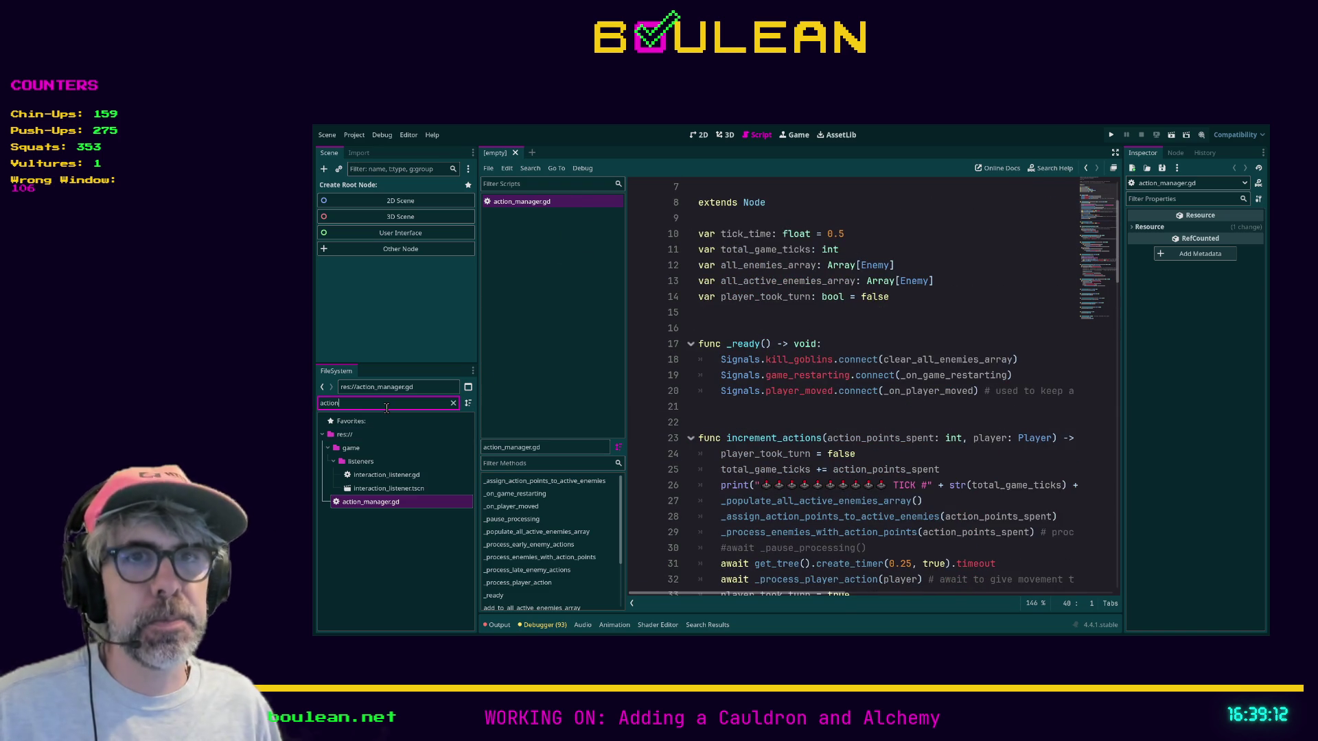
Filter the FileSystem for 'player', then open player.gd and player.tscn
{"action": "key", "text": "ctrl+a"}
{"action": "type", "text": "player"}
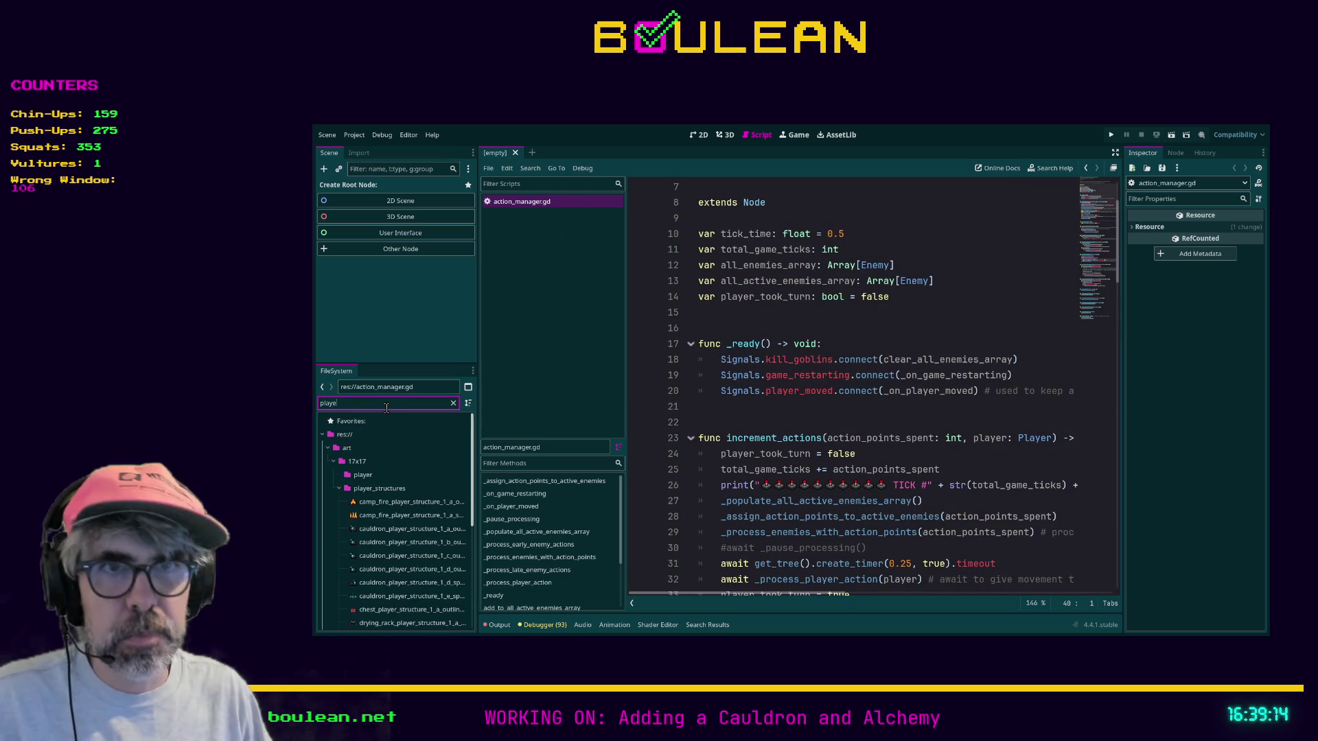
{"action": "scroll", "coordinate": [415, 464], "scroll_direction": "down", "scroll_amount": 3}
{"action": "scroll", "coordinate": [388, 484], "scroll_direction": "up", "scroll_amount": 3}
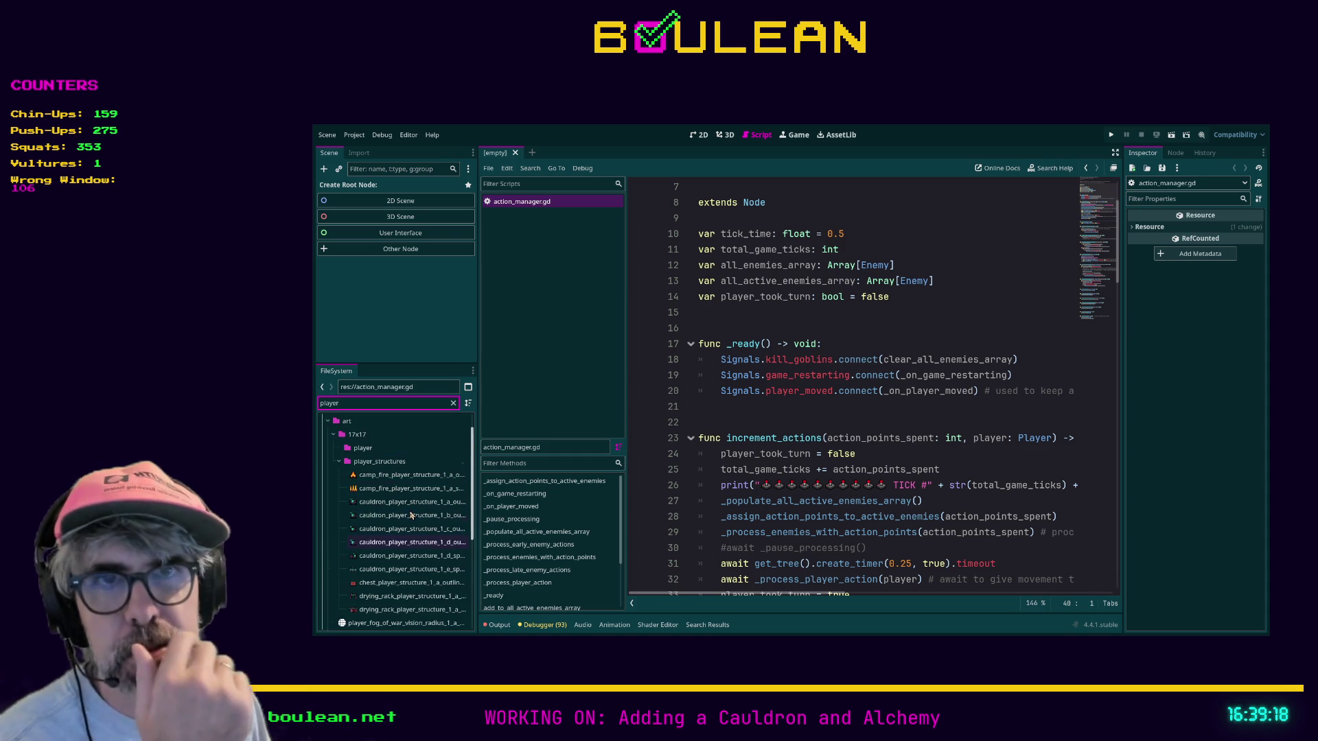
{"action": "scroll", "coordinate": [360, 452], "scroll_direction": "down", "scroll_amount": 5}
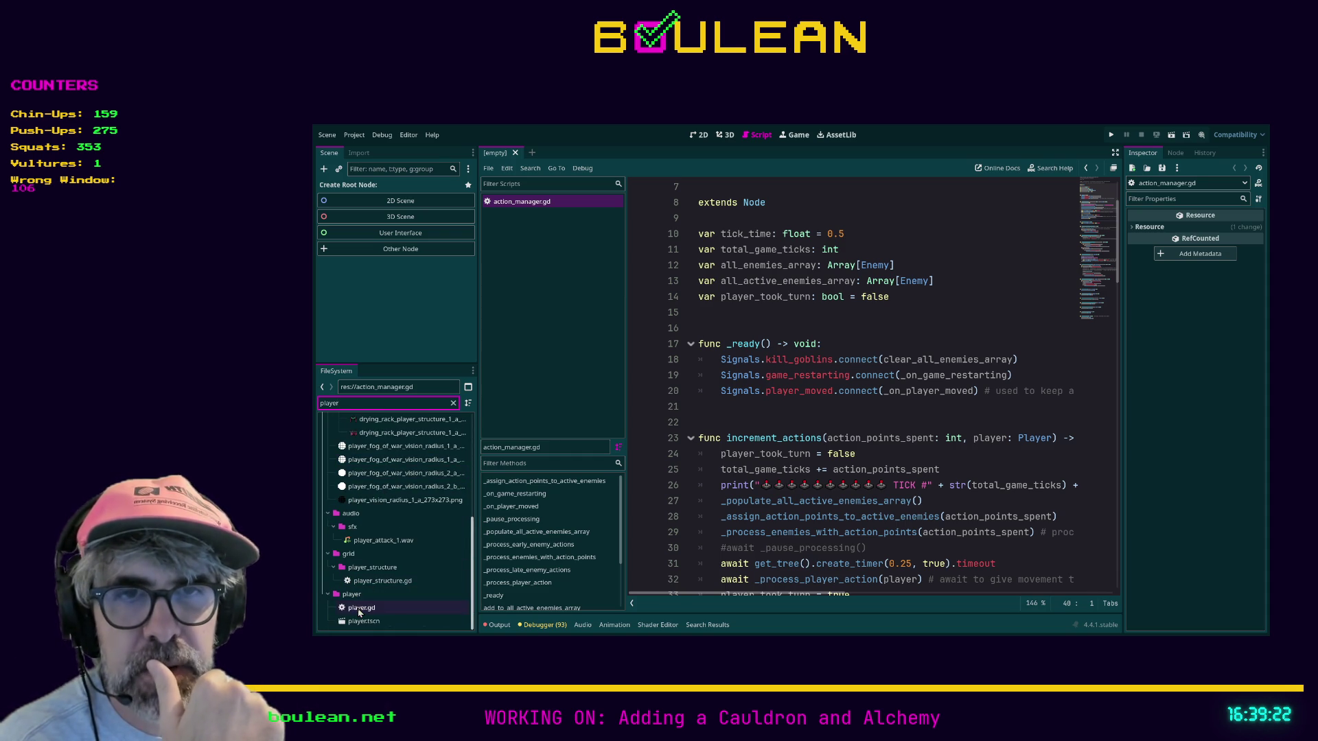
{"action": "double_click", "coordinate": [360, 609]}
{"action": "double_click", "coordinate": [363, 622]}
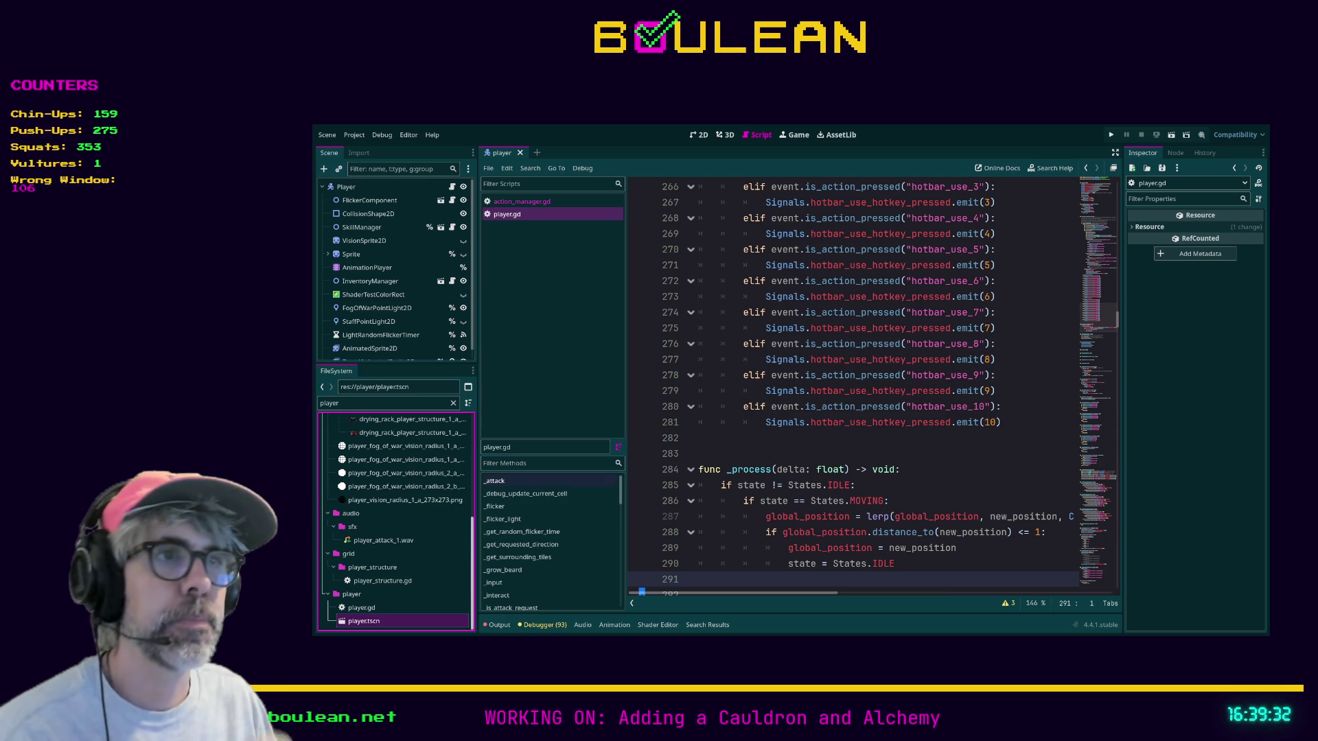
{"action": "left_click", "coordinate": [778, 441]}
Go to line 199 in player.gd's _input function and switch to distraction-free mode
{"action": "scroll", "coordinate": [811, 475], "scroll_direction": "up", "scroll_amount": 7}
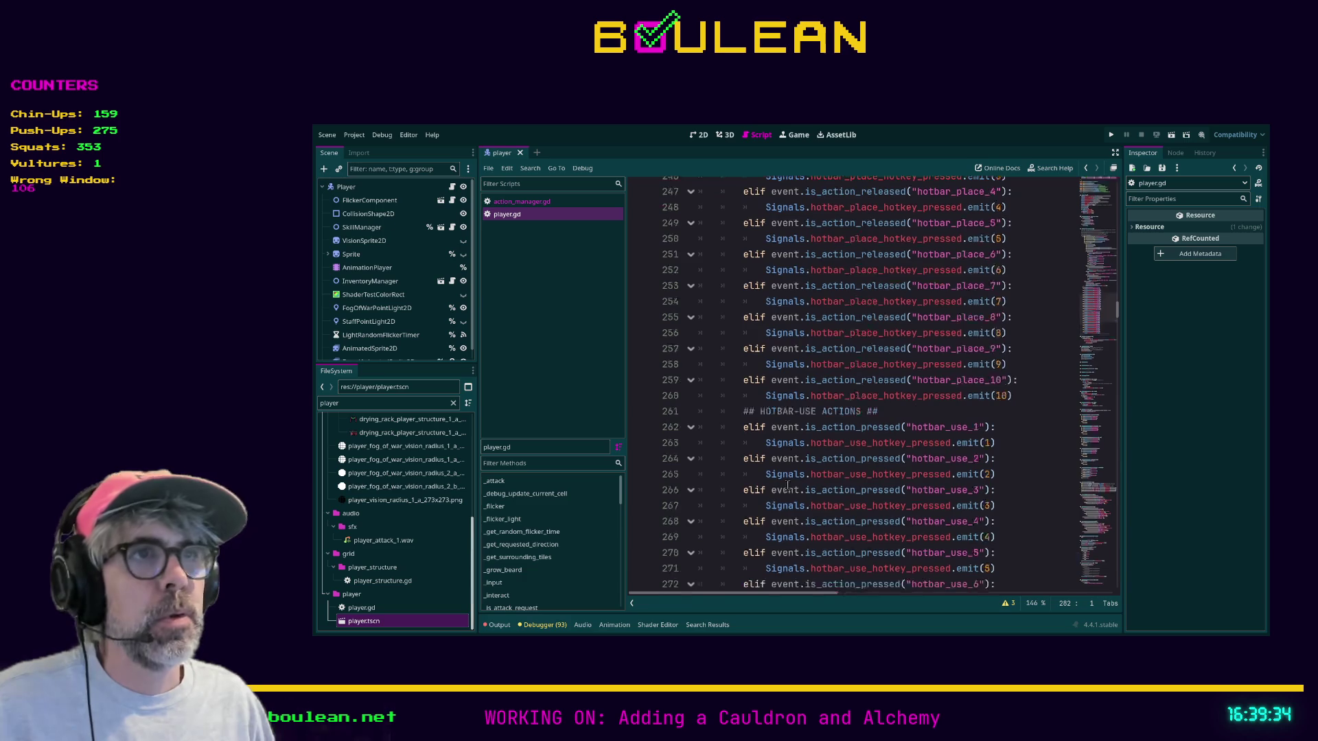
{"action": "scroll", "coordinate": [812, 475], "scroll_direction": "up", "scroll_amount": 20}
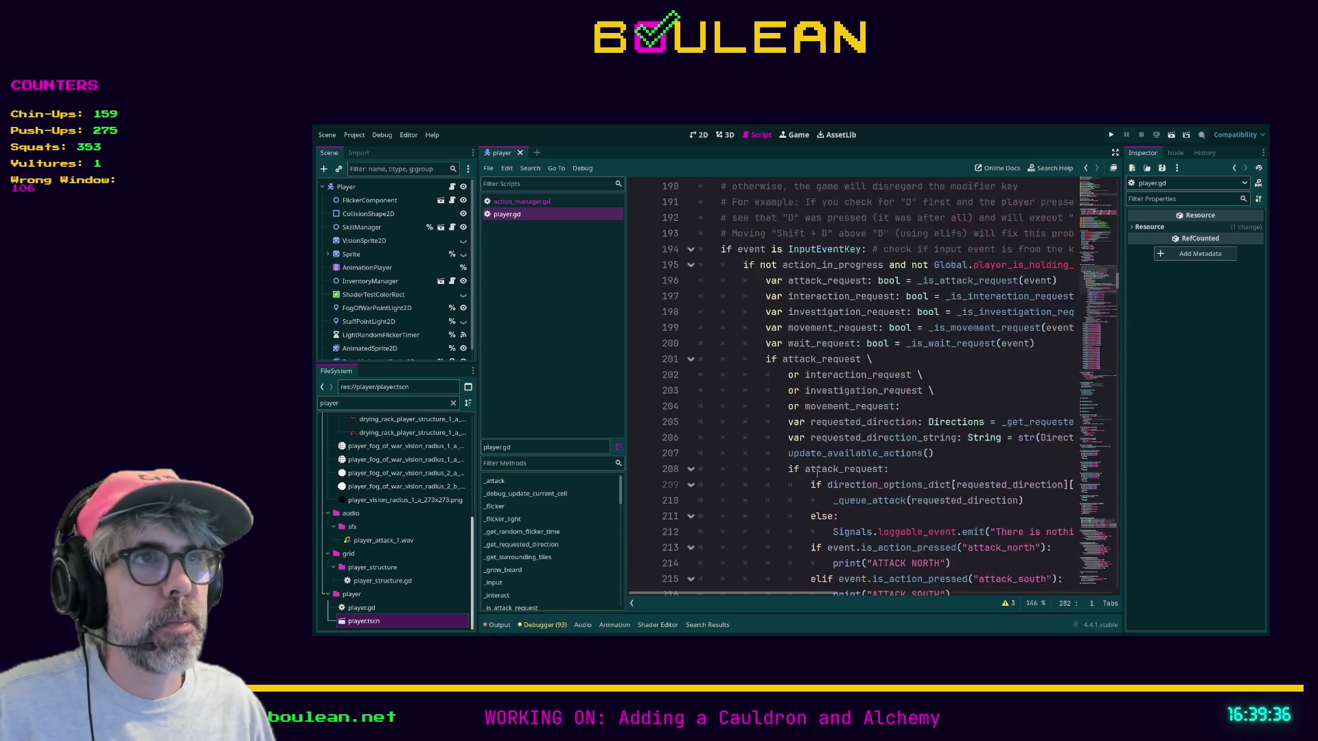
{"action": "left_click", "coordinate": [729, 427]}
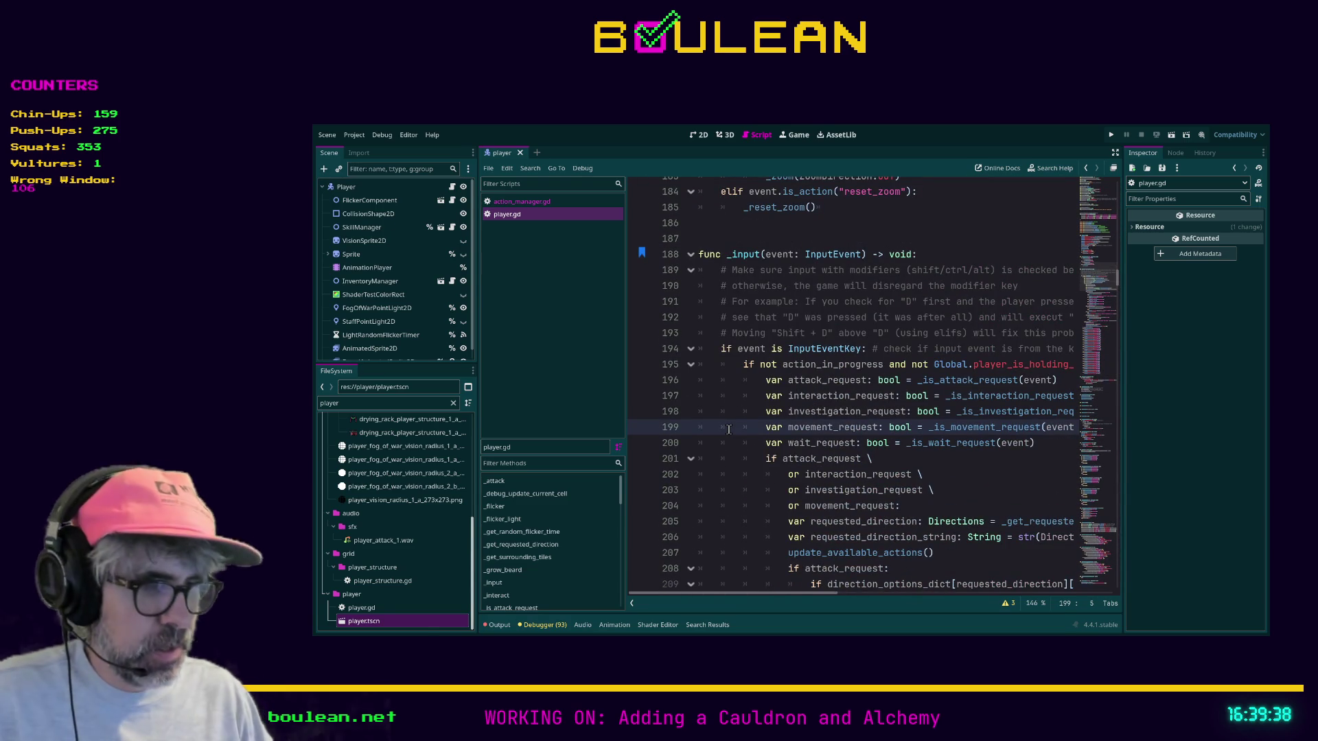
{"action": "key", "text": "ctrl+shift+F11"}
{"action": "scroll", "coordinate": [686, 357], "scroll_direction": "down", "scroll_amount": 1}
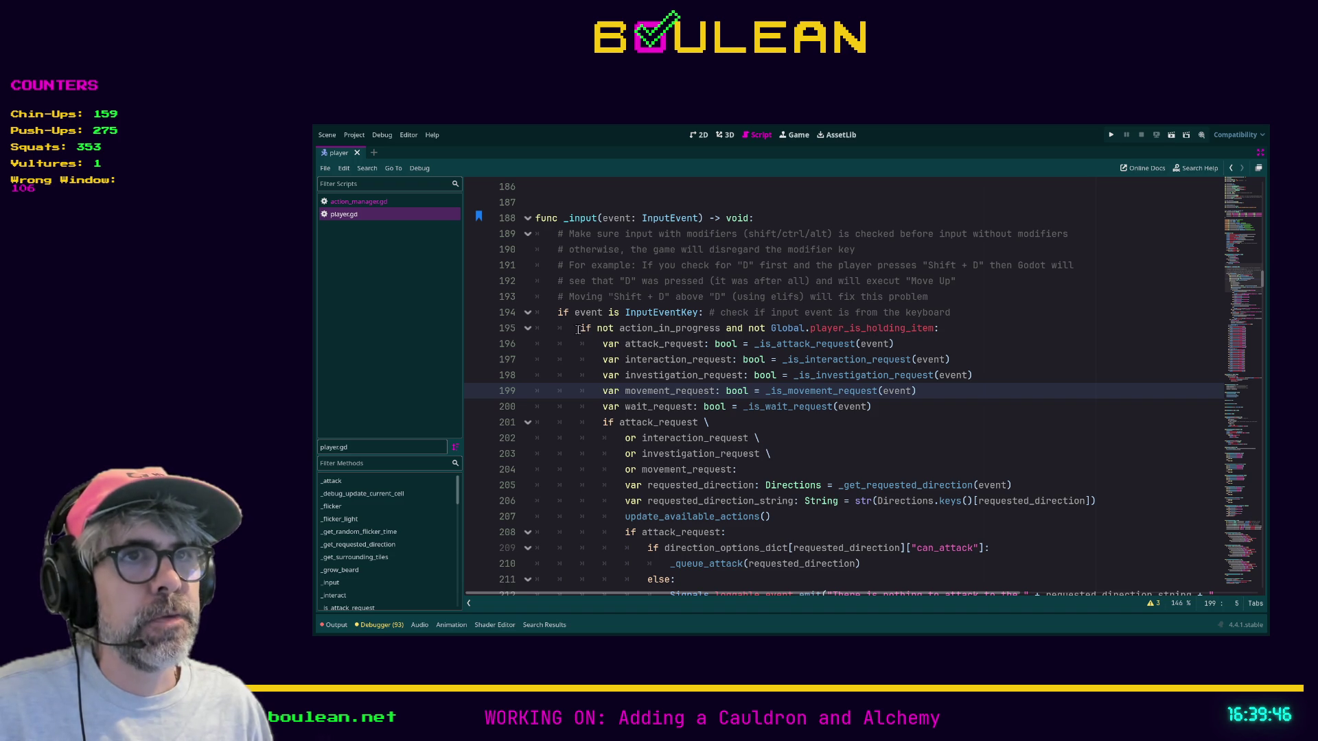
Select action_in_progress on line 195 and read down through player.gd's input-handling code
{"action": "double_click", "coordinate": [660, 328]}
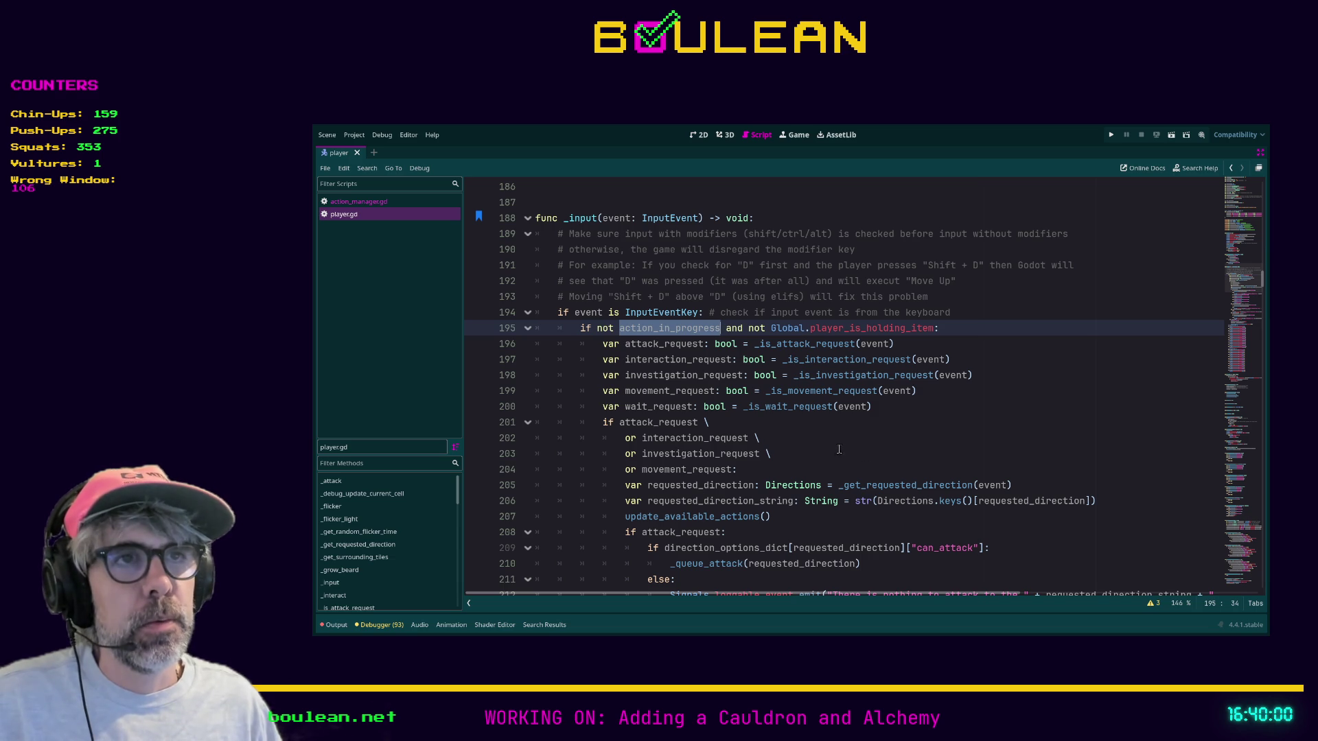
{"action": "left_click", "coordinate": [686, 328]}
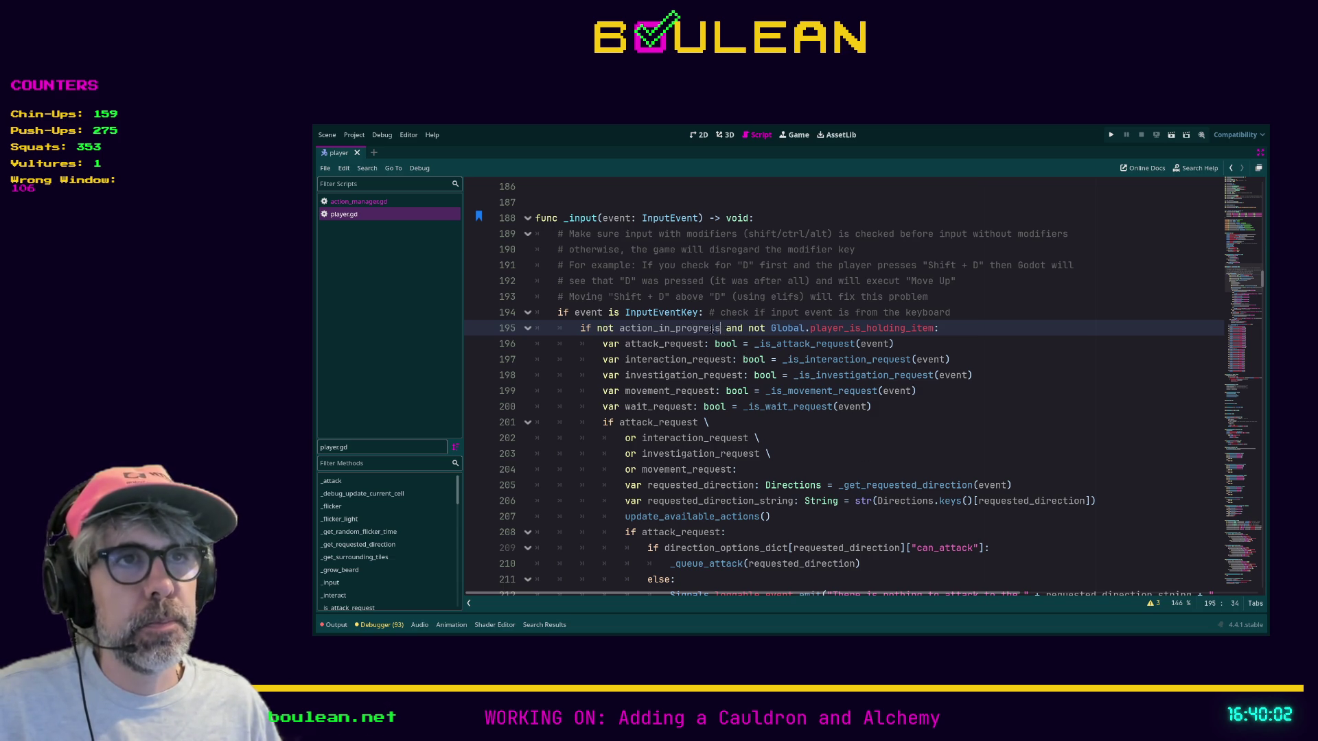
{"action": "double_click", "coordinate": [692, 329]}
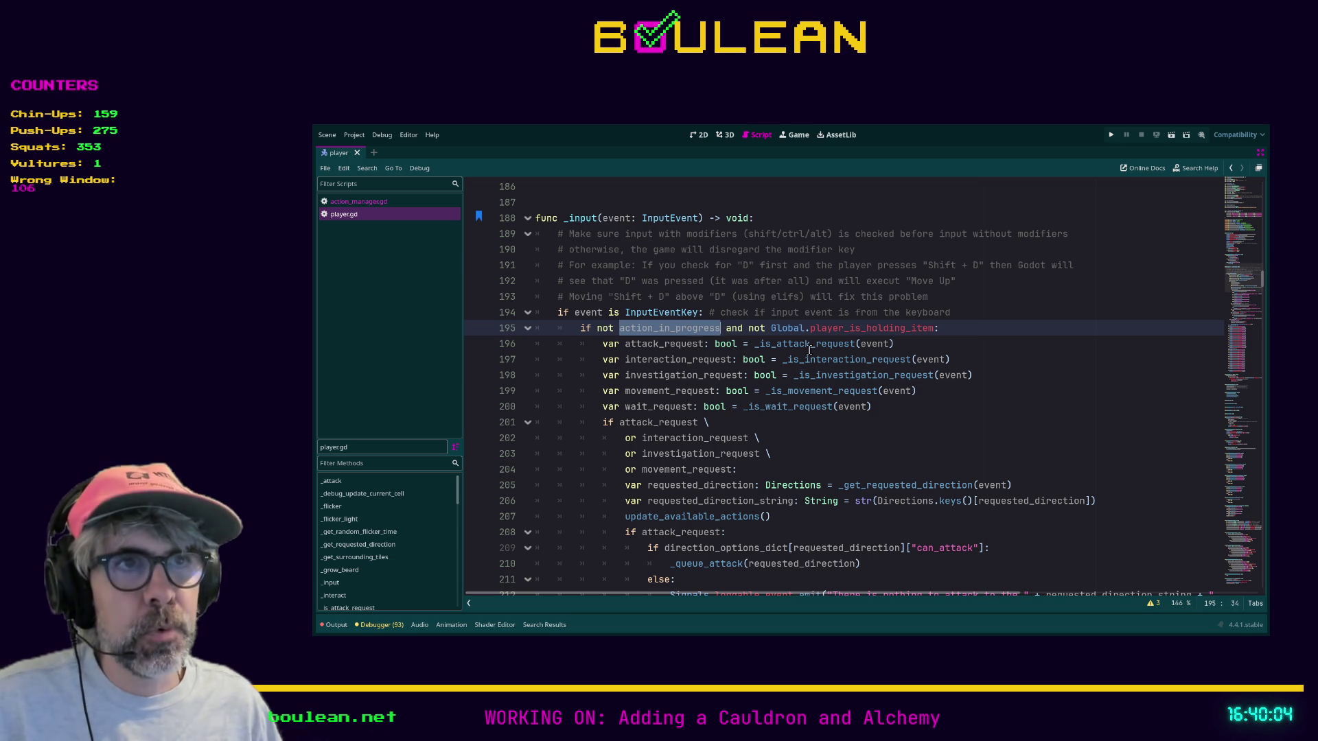
{"action": "scroll", "coordinate": [823, 399], "scroll_direction": "down", "scroll_amount": 1}
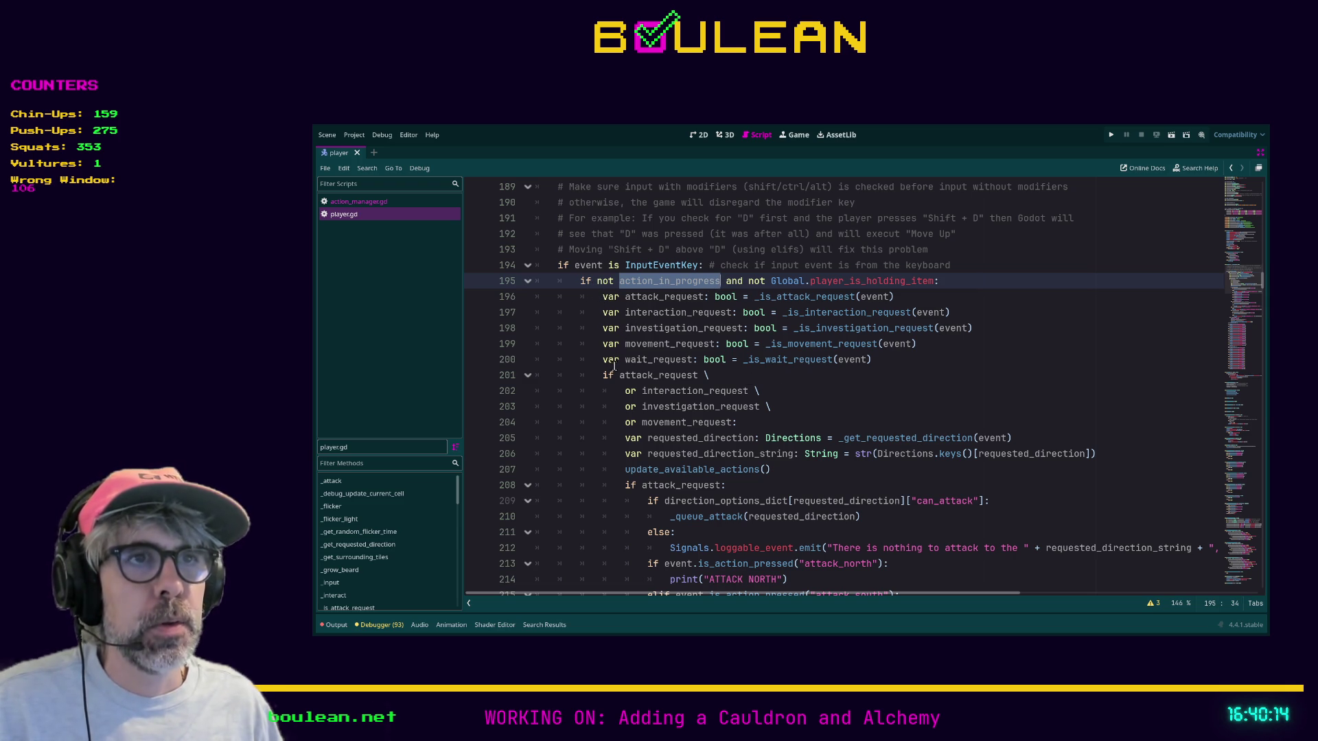
{"action": "scroll", "coordinate": [614, 366], "scroll_direction": "down", "scroll_amount": 1}
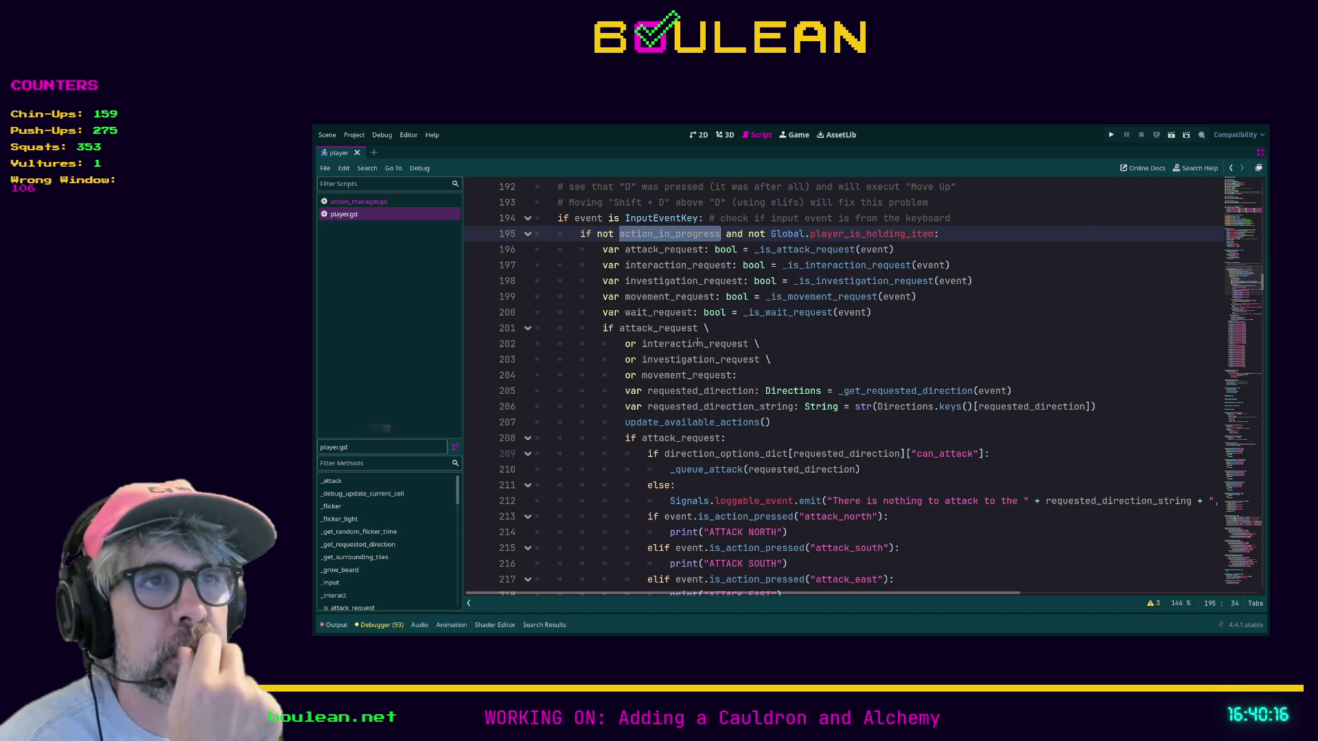
{"action": "scroll", "coordinate": [638, 405], "scroll_direction": "down", "scroll_amount": 1}
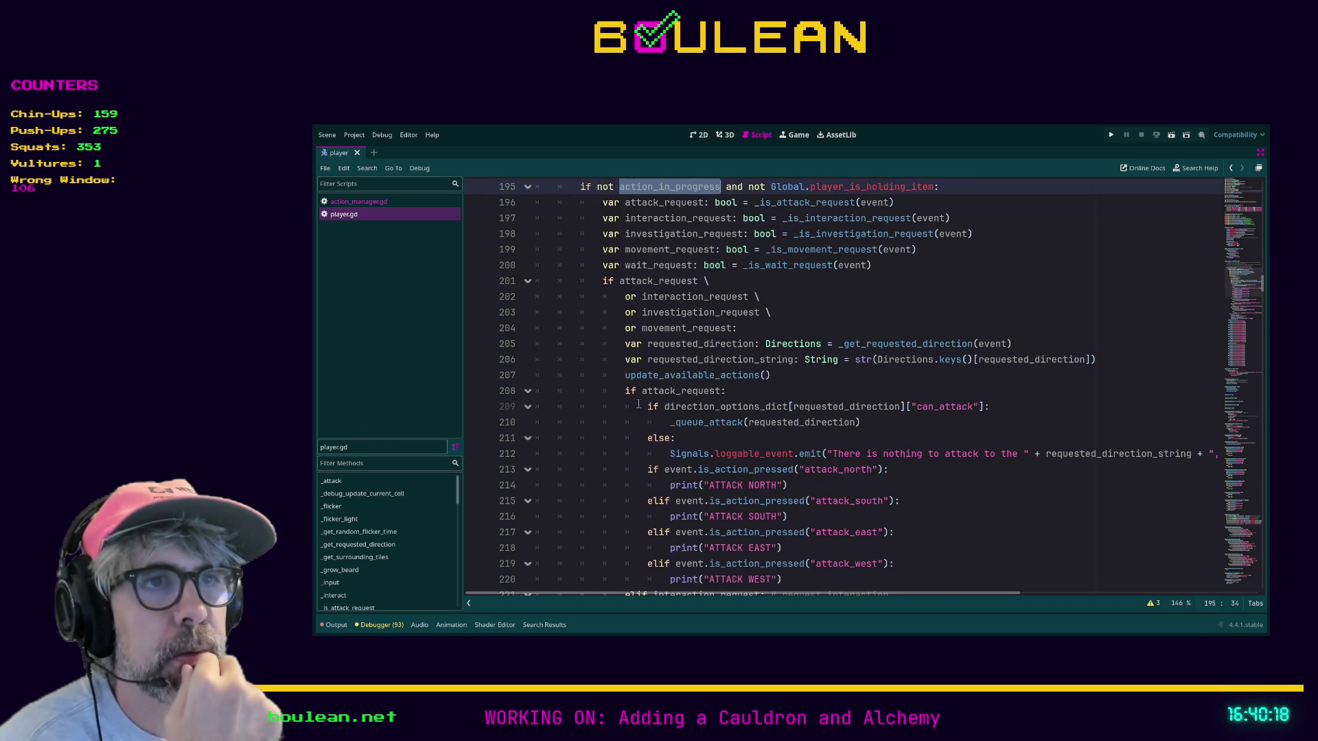
{"action": "scroll", "coordinate": [635, 375], "scroll_direction": "down", "scroll_amount": 5}
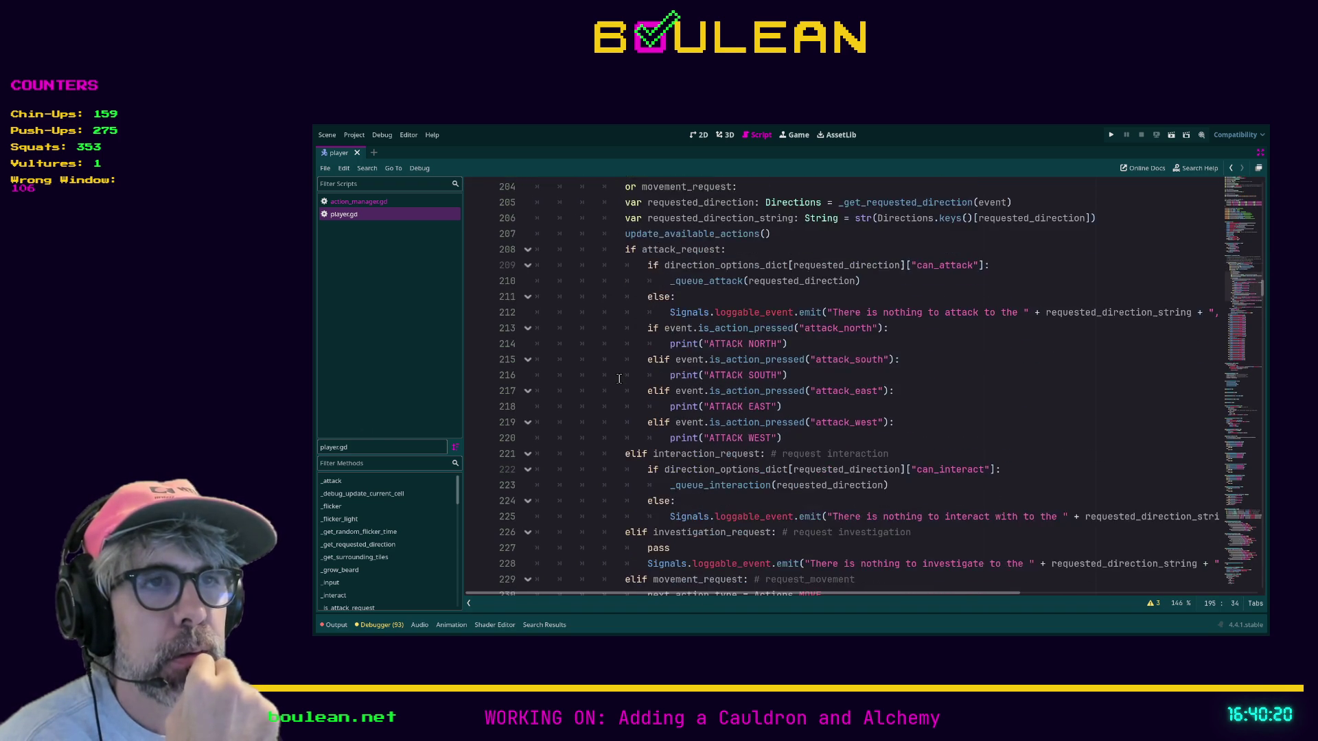
{"action": "scroll", "coordinate": [619, 378], "scroll_direction": "down", "scroll_amount": 1}
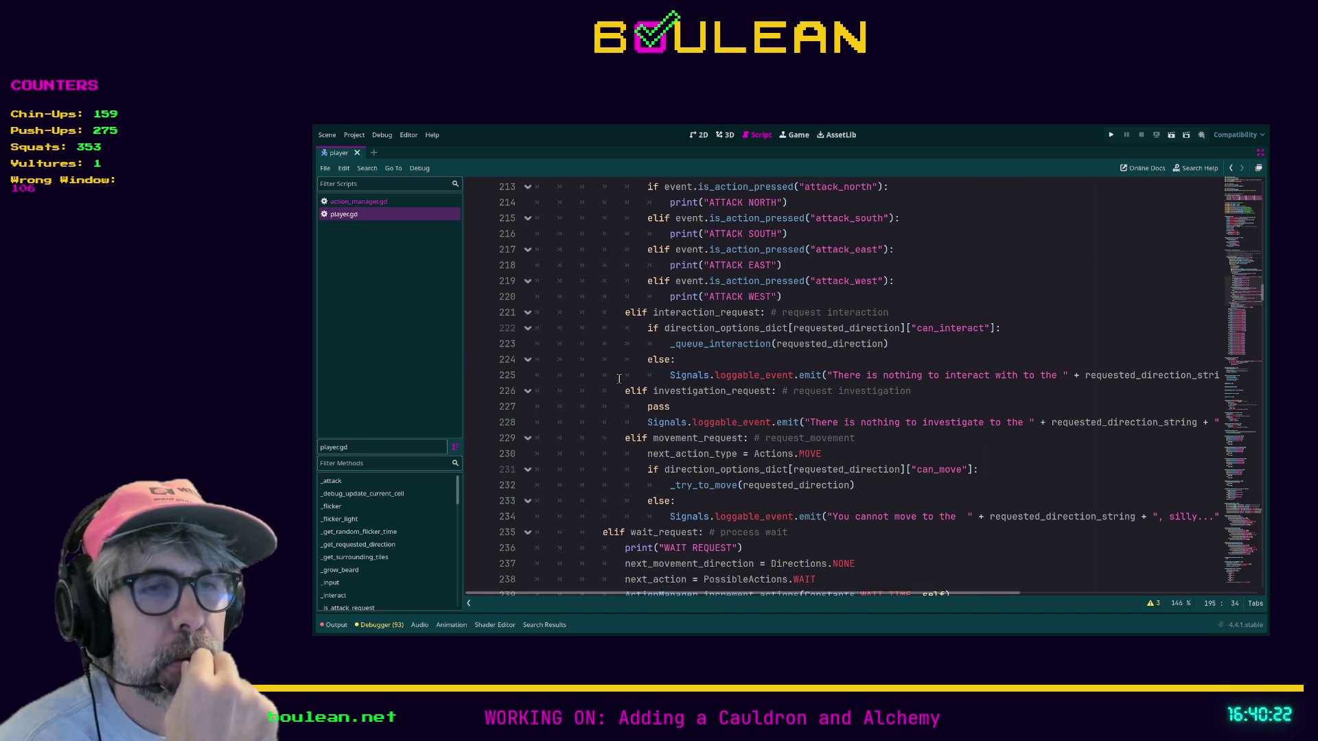
{"action": "scroll", "coordinate": [616, 386], "scroll_direction": "down", "scroll_amount": 1}
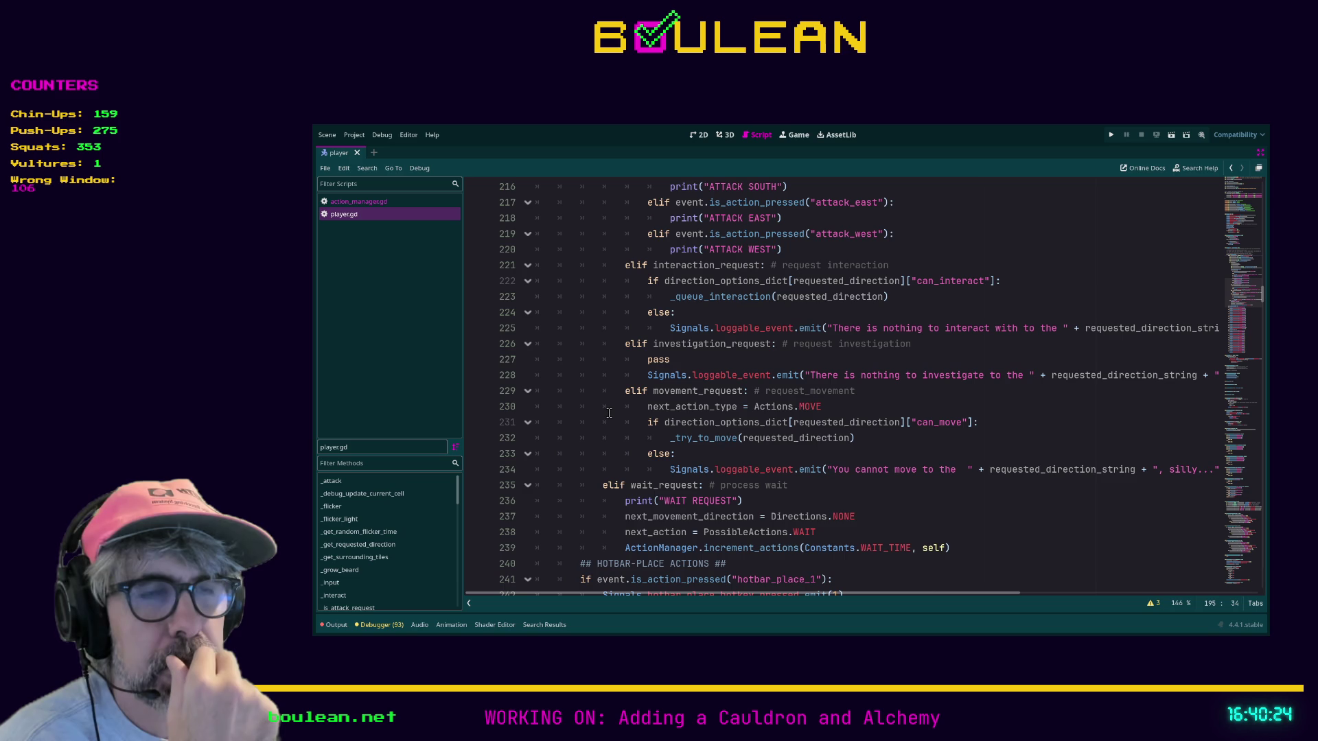
{"action": "scroll", "coordinate": [650, 439], "scroll_direction": "down", "scroll_amount": 1}
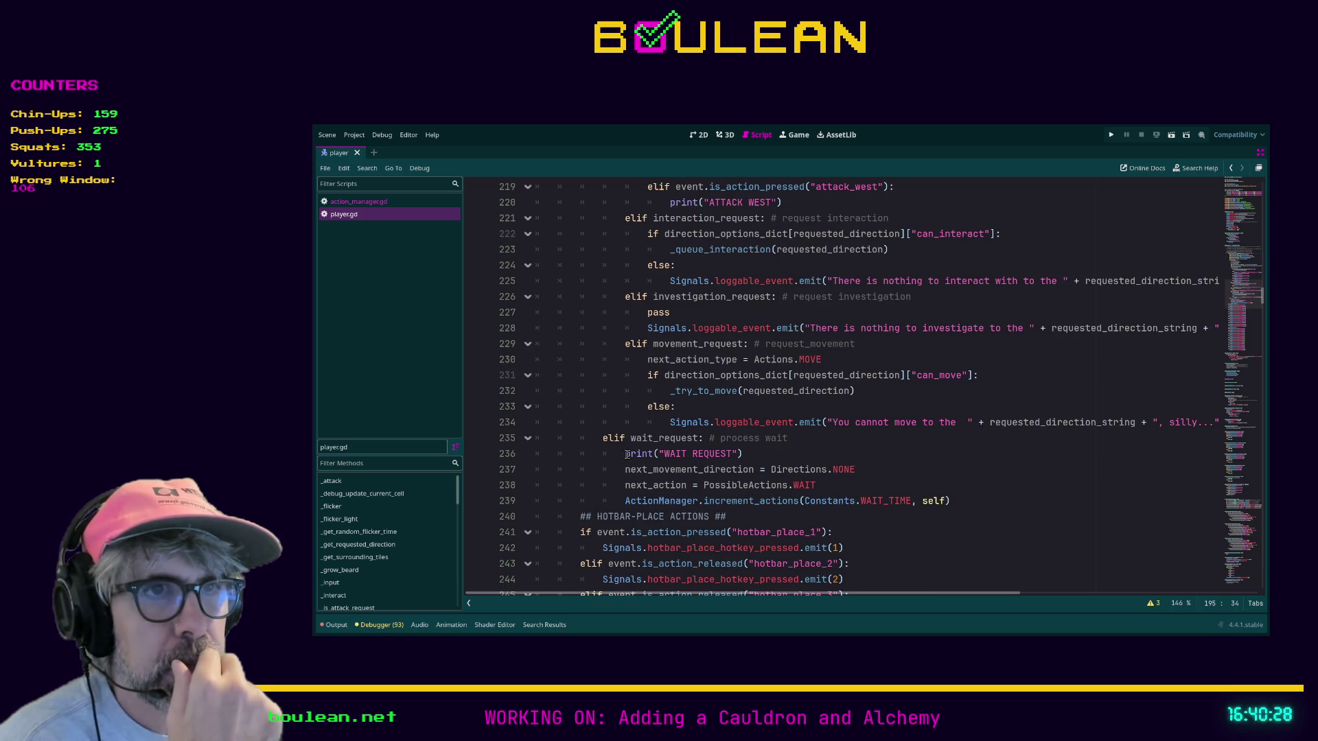
{"action": "scroll", "coordinate": [721, 465], "scroll_direction": "down", "scroll_amount": 3}
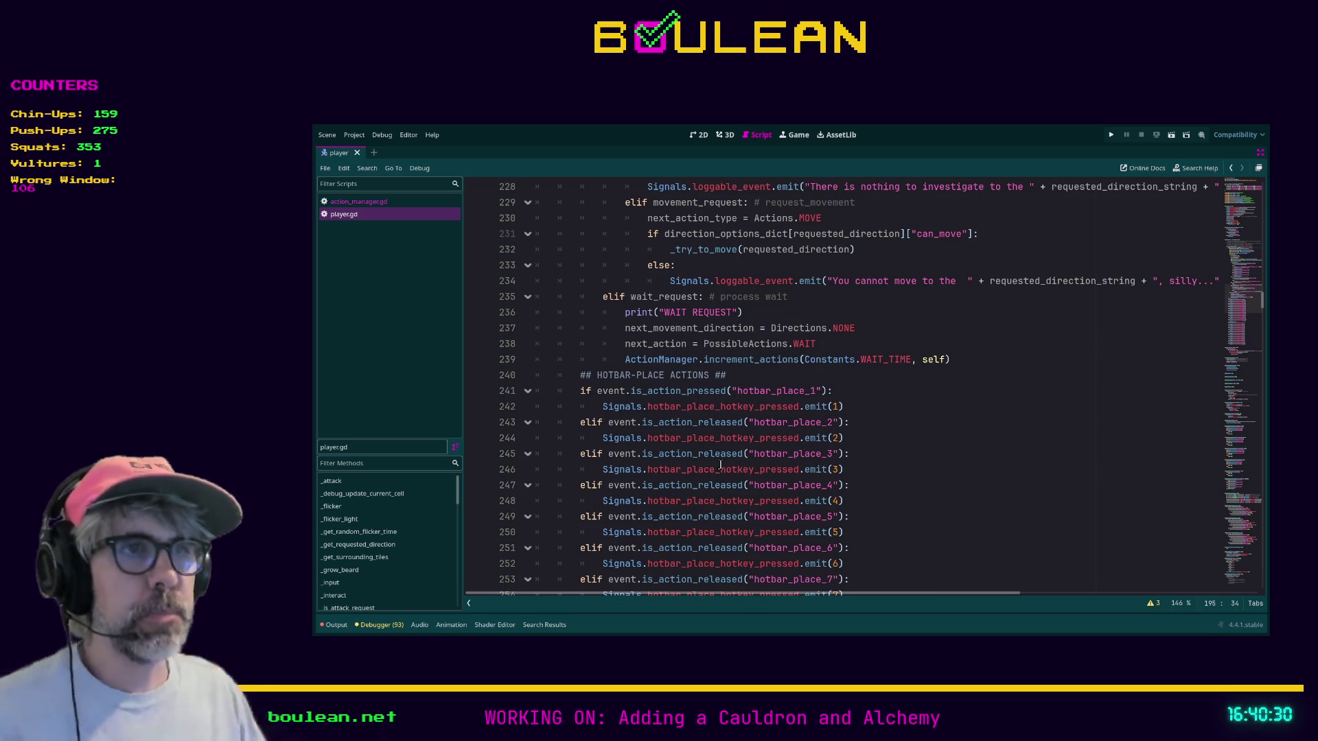
{"action": "scroll", "coordinate": [610, 382], "scroll_direction": "down", "scroll_amount": 12}
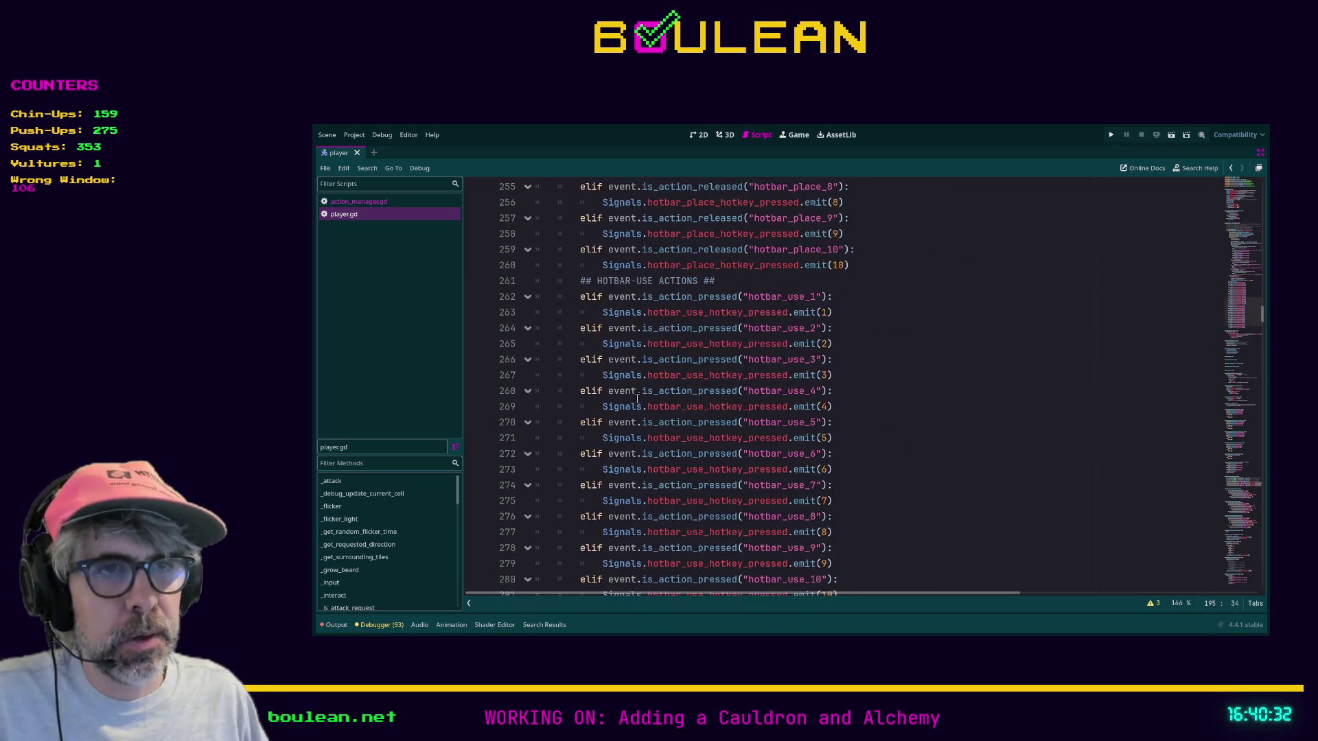
{"action": "scroll", "coordinate": [665, 391], "scroll_direction": "down", "scroll_amount": 1}
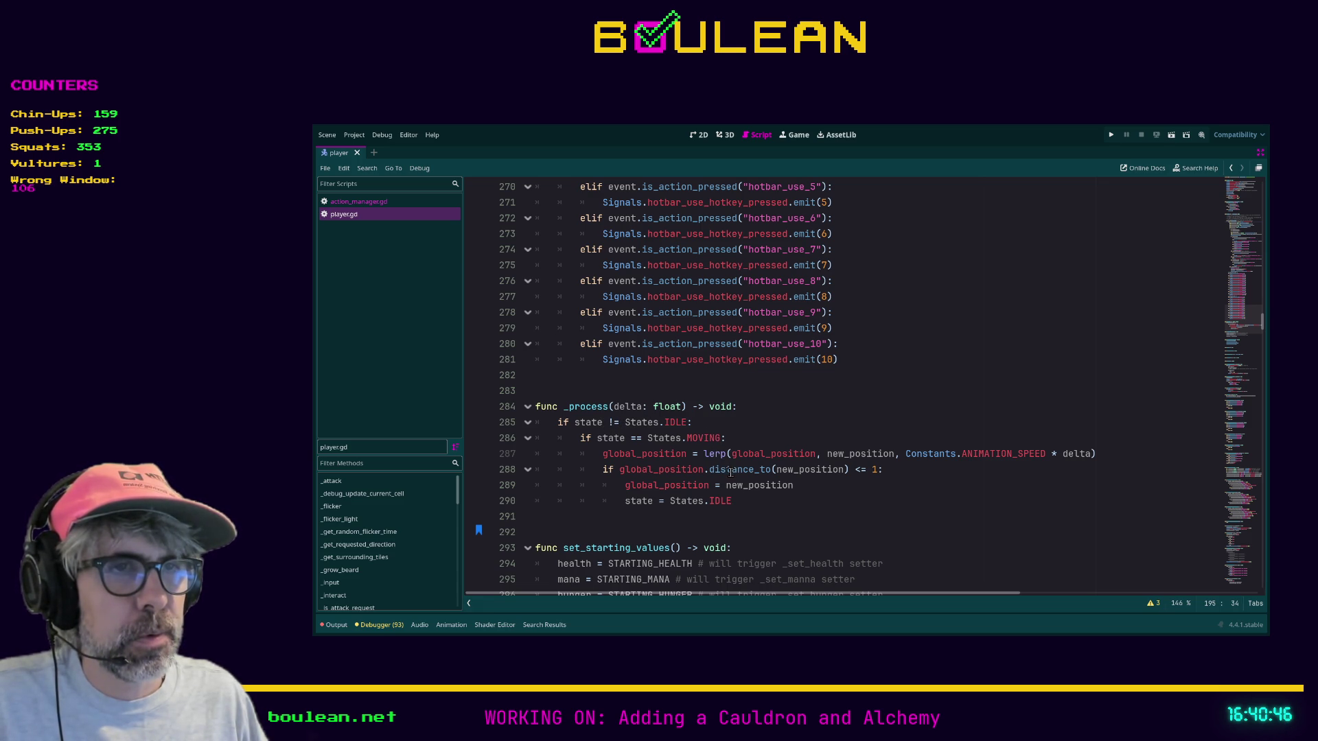
Run the project with F5 and step the wizard one tile down
{"action": "left_click", "coordinate": [742, 504]}
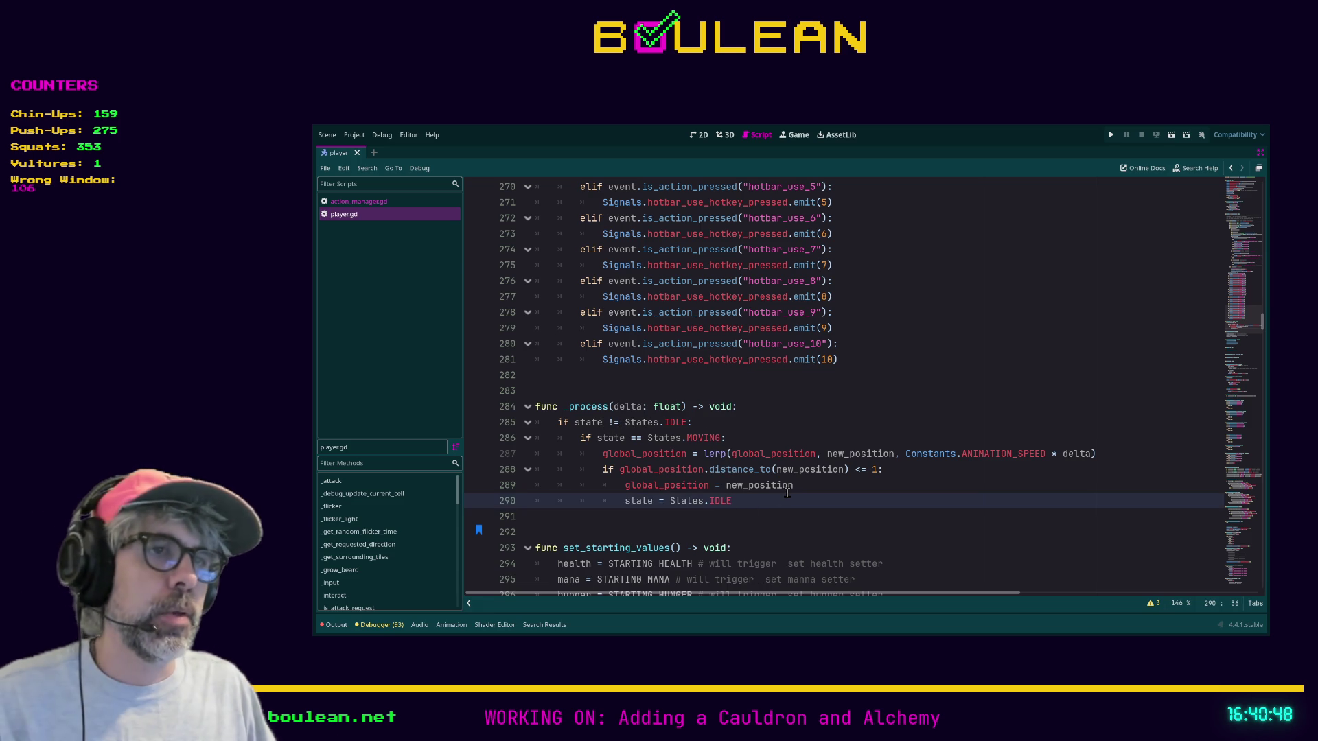
{"action": "key", "text": "F5"}
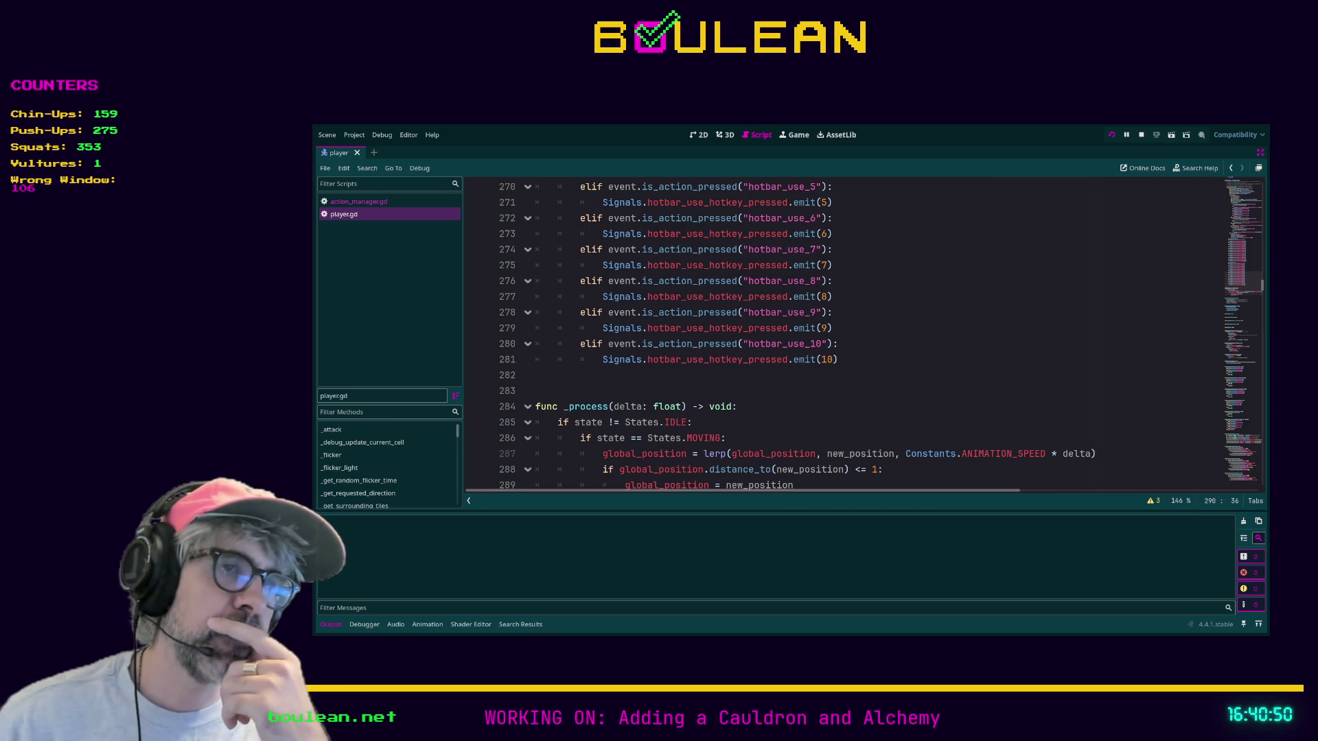
{"action": "key", "text": "Down"}
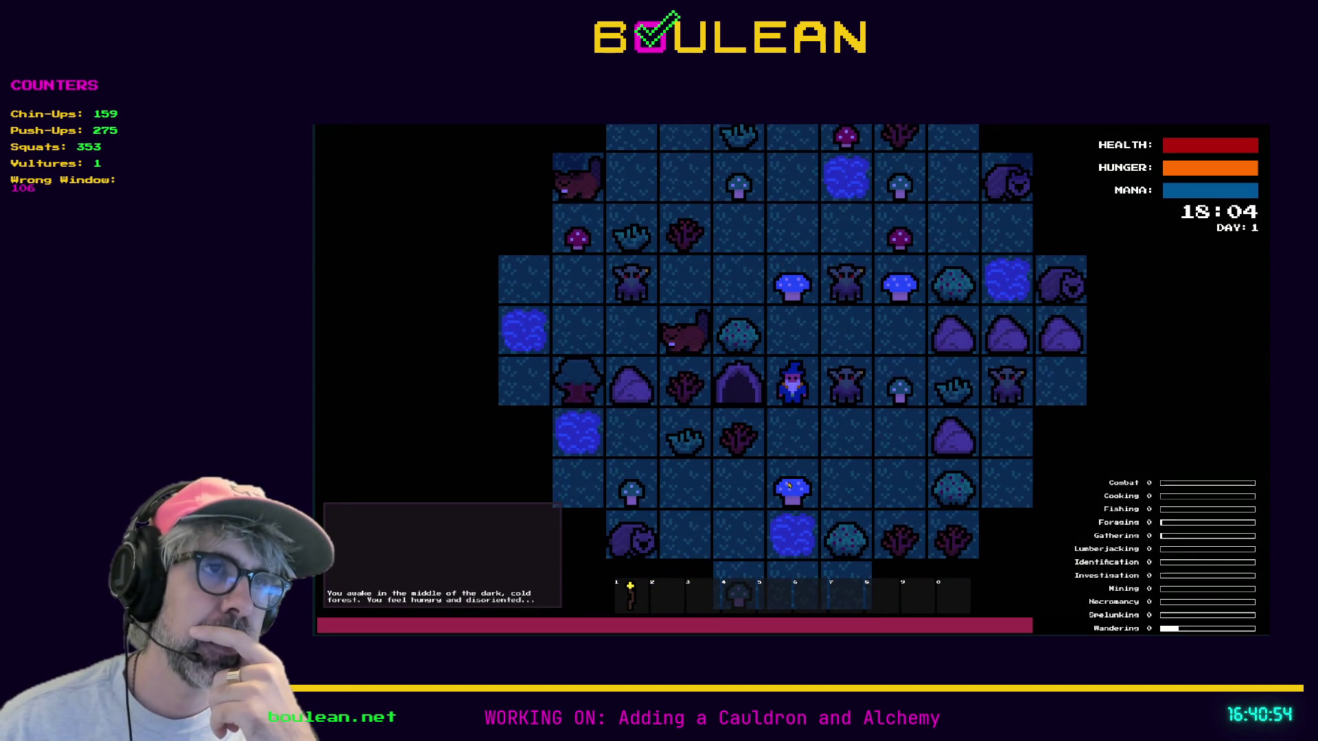
Move the wizard east, down and west onto the fern, then stop the game with F8
{"action": "key", "text": "Right"}
{"action": "key", "text": "Down"}
{"action": "key", "text": "Left"}
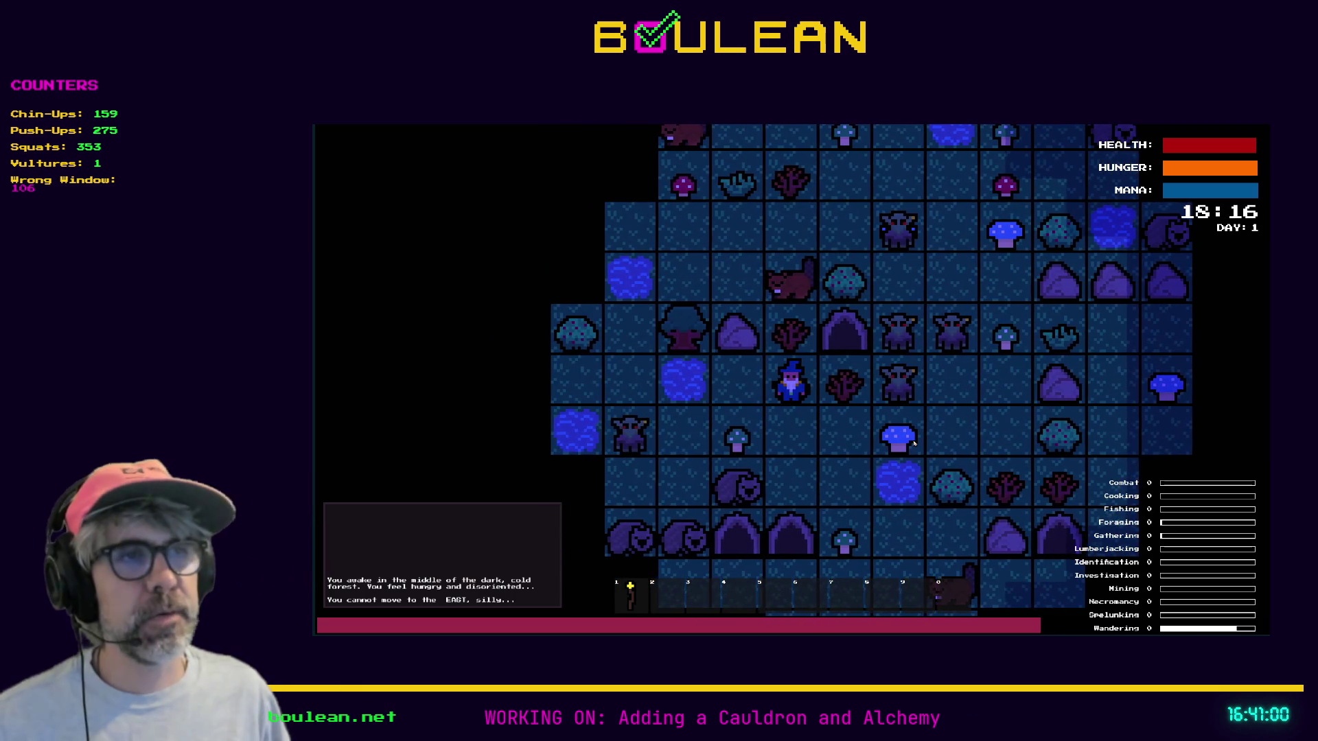
{"action": "key", "text": "F8"}
Scroll down and unfold the take_next_action() function body in player.gd
{"action": "scroll", "coordinate": [819, 410], "scroll_direction": "down", "scroll_amount": 1}
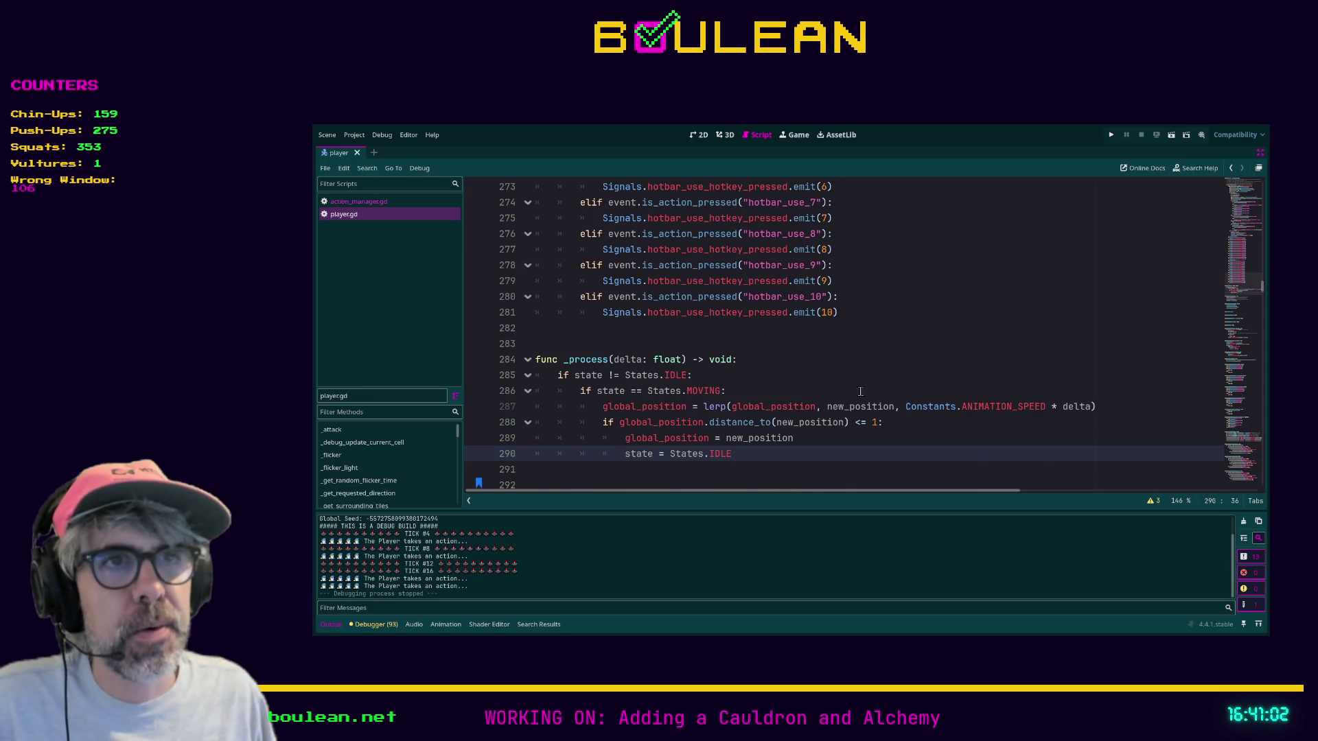
{"action": "scroll", "coordinate": [689, 362], "scroll_direction": "down", "scroll_amount": 2}
{"action": "scroll", "coordinate": [688, 361], "scroll_direction": "down", "scroll_amount": 3}
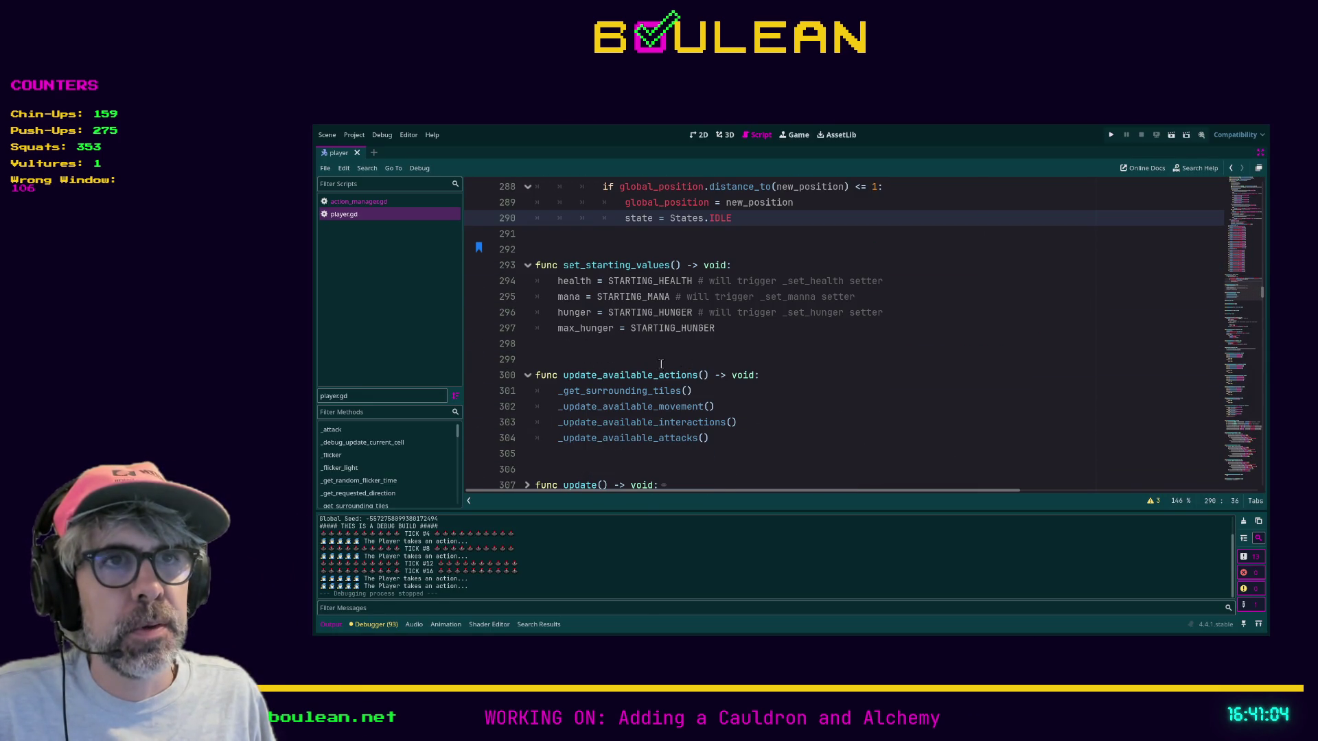
{"action": "scroll", "coordinate": [591, 365], "scroll_direction": "down", "scroll_amount": 3}
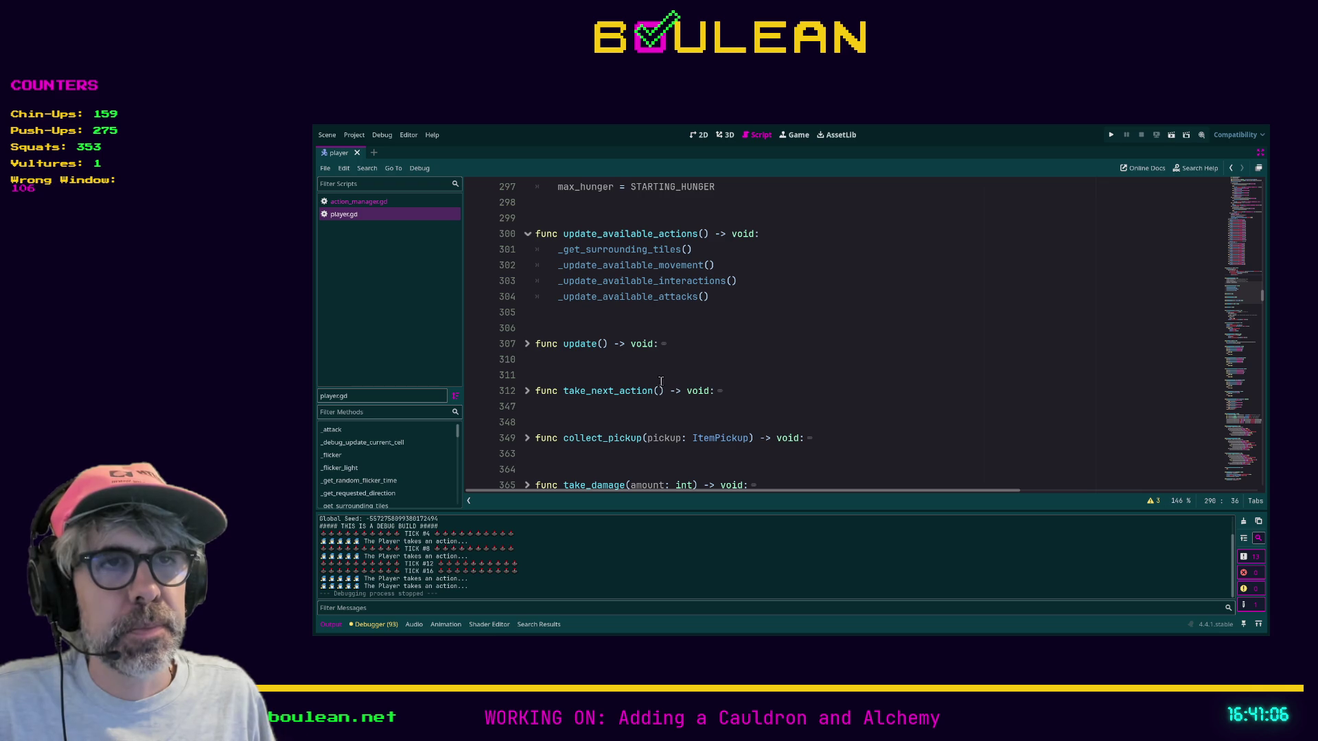
{"action": "left_click", "coordinate": [525, 394]}
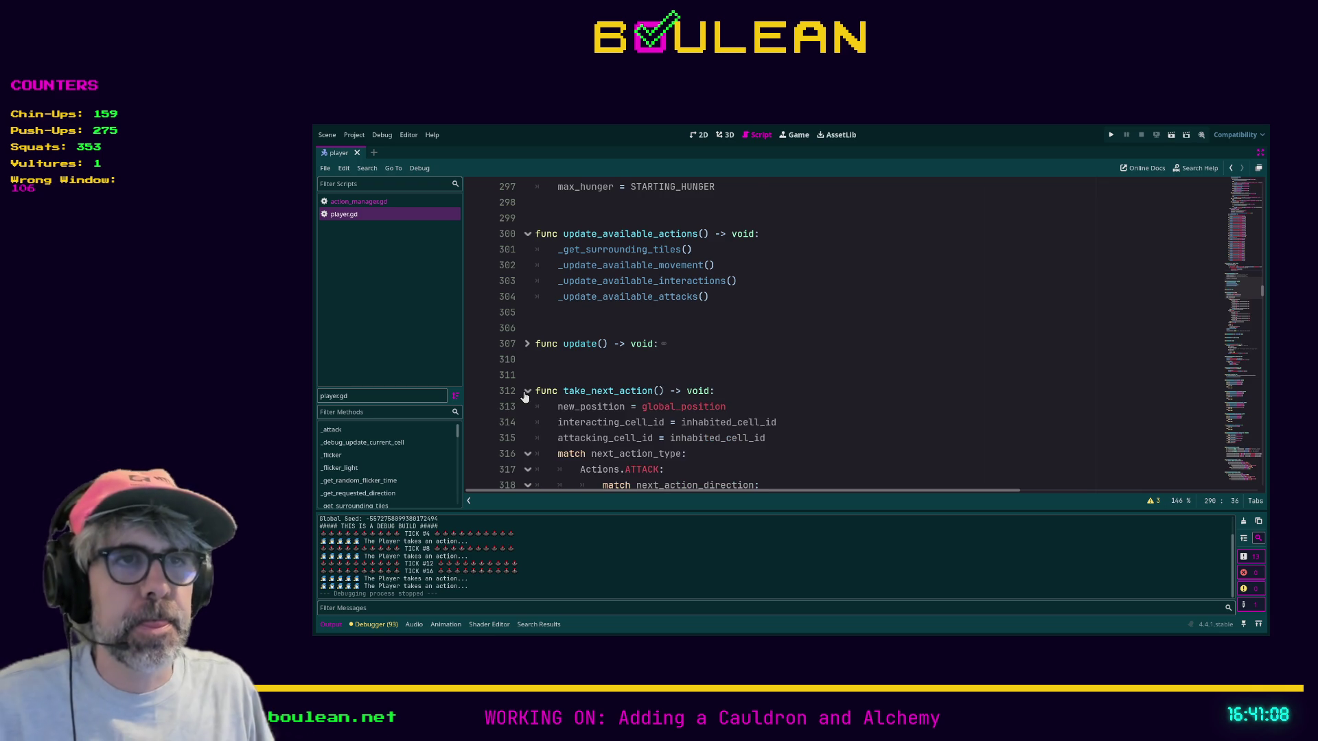
{"action": "scroll", "coordinate": [742, 347], "scroll_direction": "down", "scroll_amount": 1}
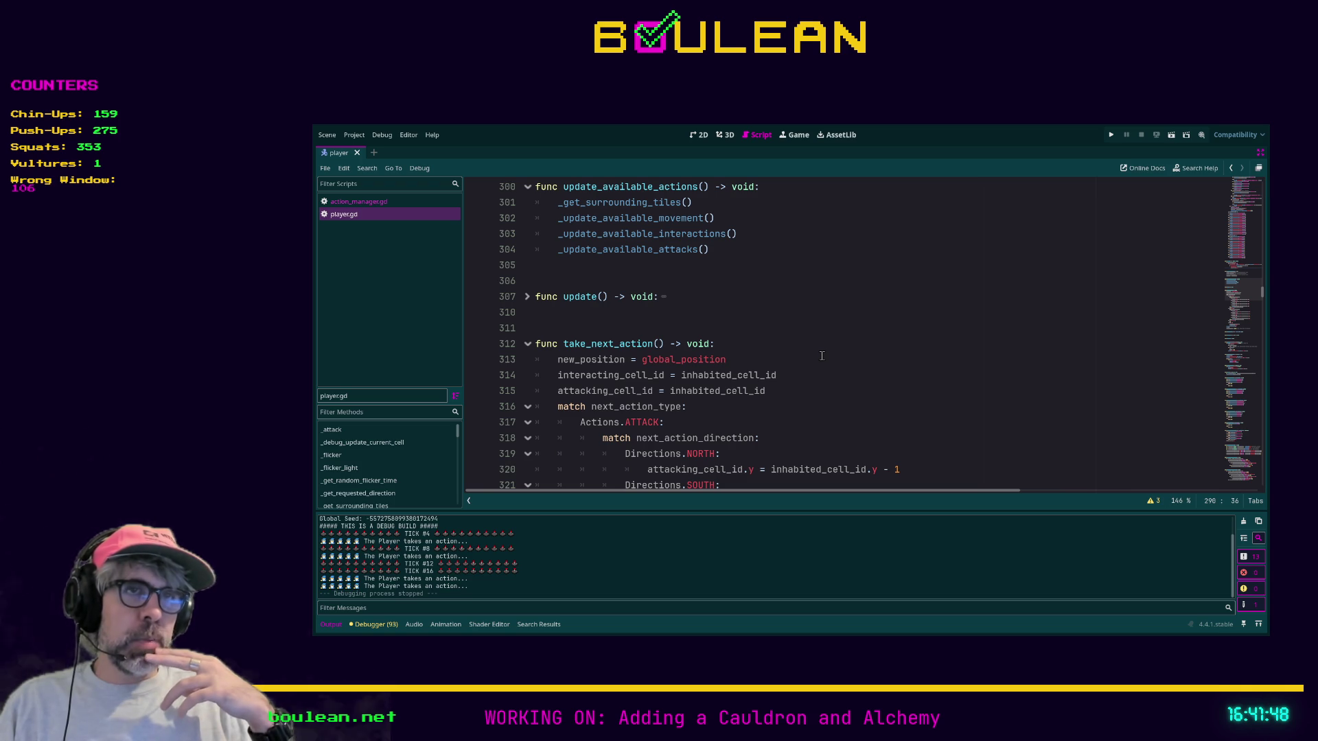
Inspect the attack handling around lines 311–317, then relaunch the game with F5
{"action": "left_click", "coordinate": [773, 336]}
{"action": "scroll", "coordinate": [772, 336], "scroll_direction": "down", "scroll_amount": 1}
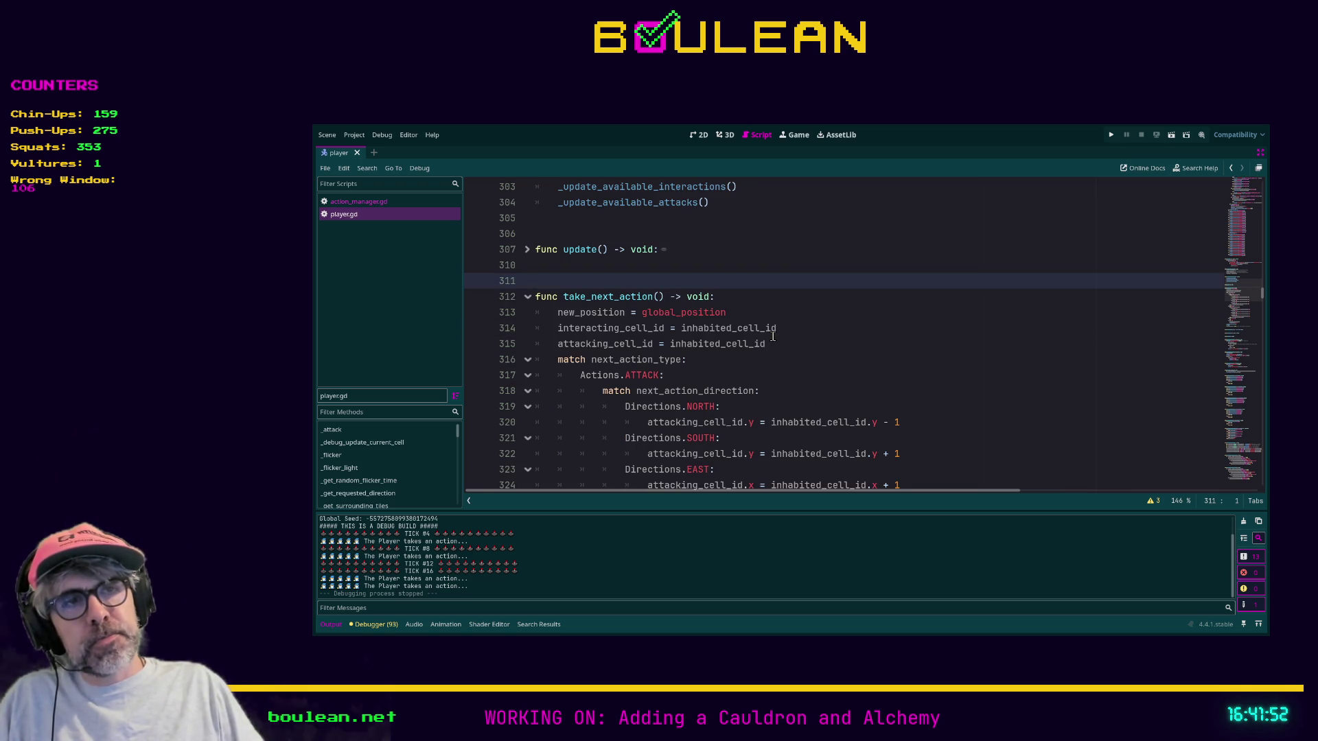
{"action": "left_click", "coordinate": [728, 364]}
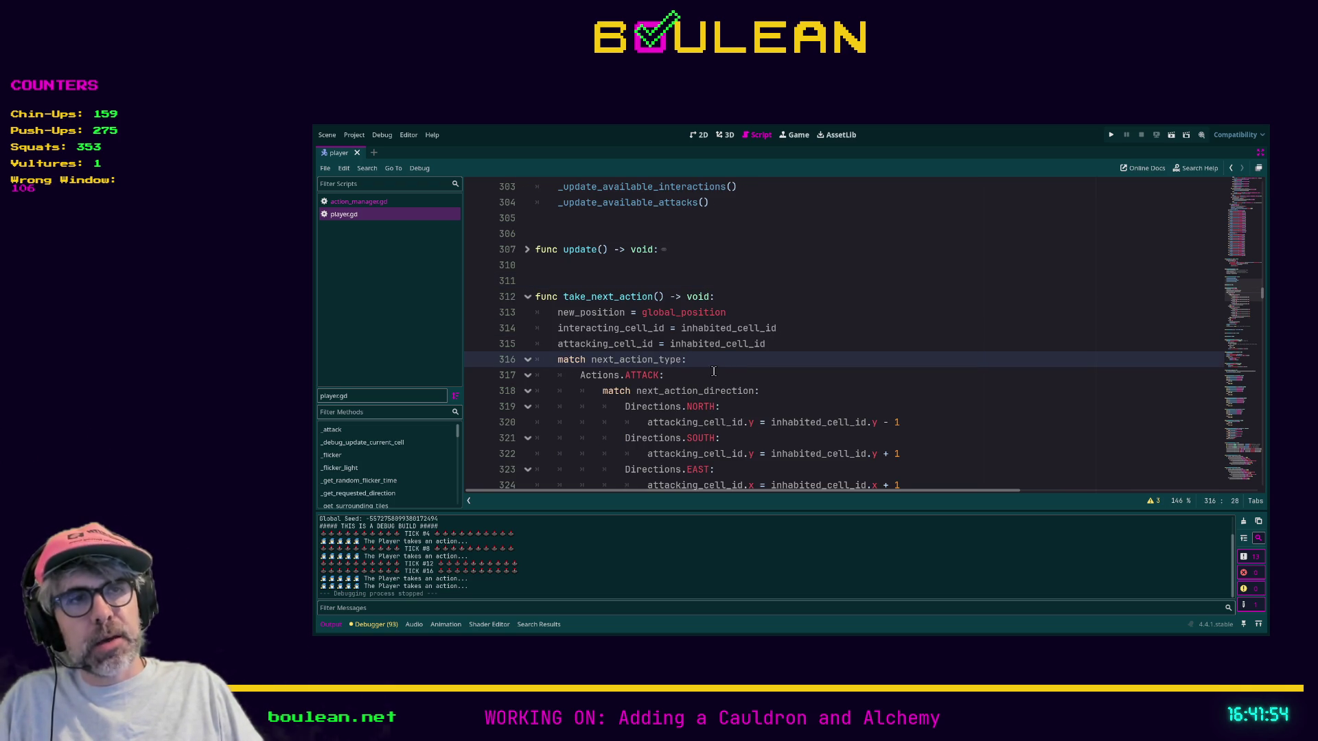
{"action": "left_click", "coordinate": [700, 380]}
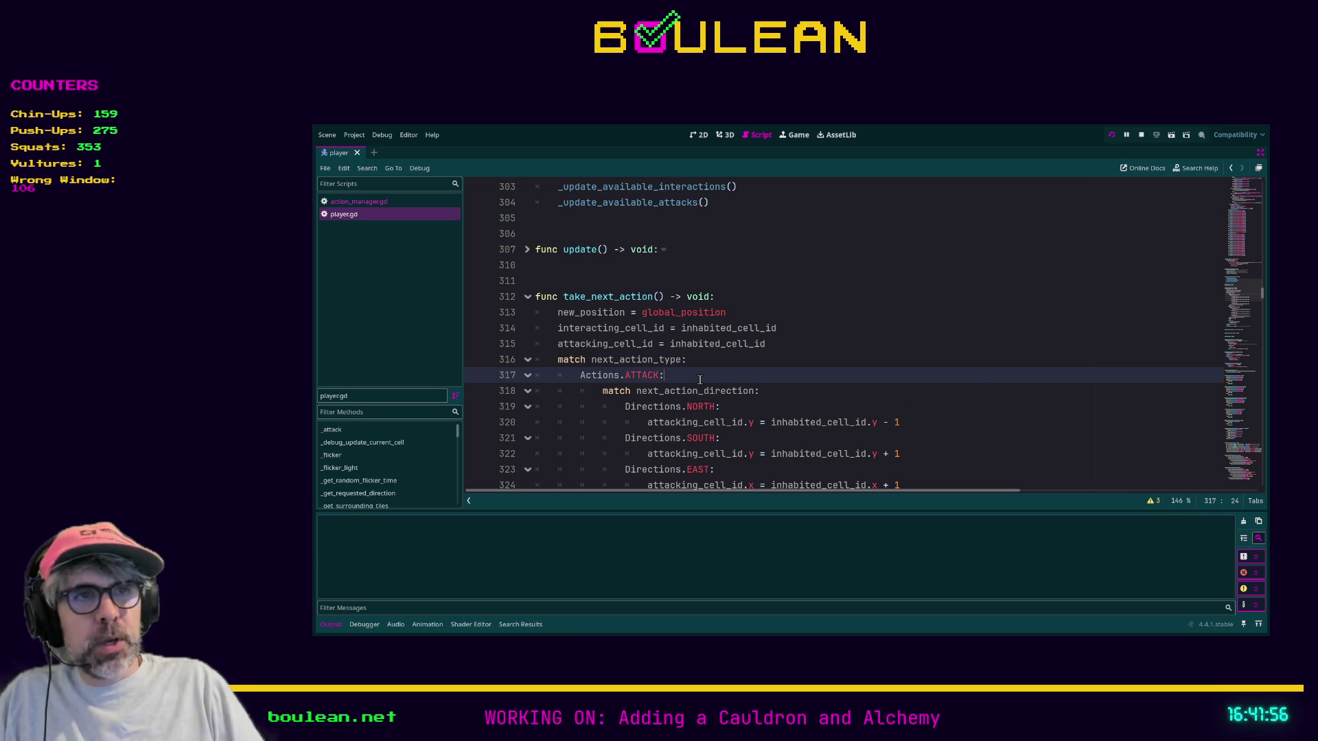
{"action": "key", "text": "F5"}
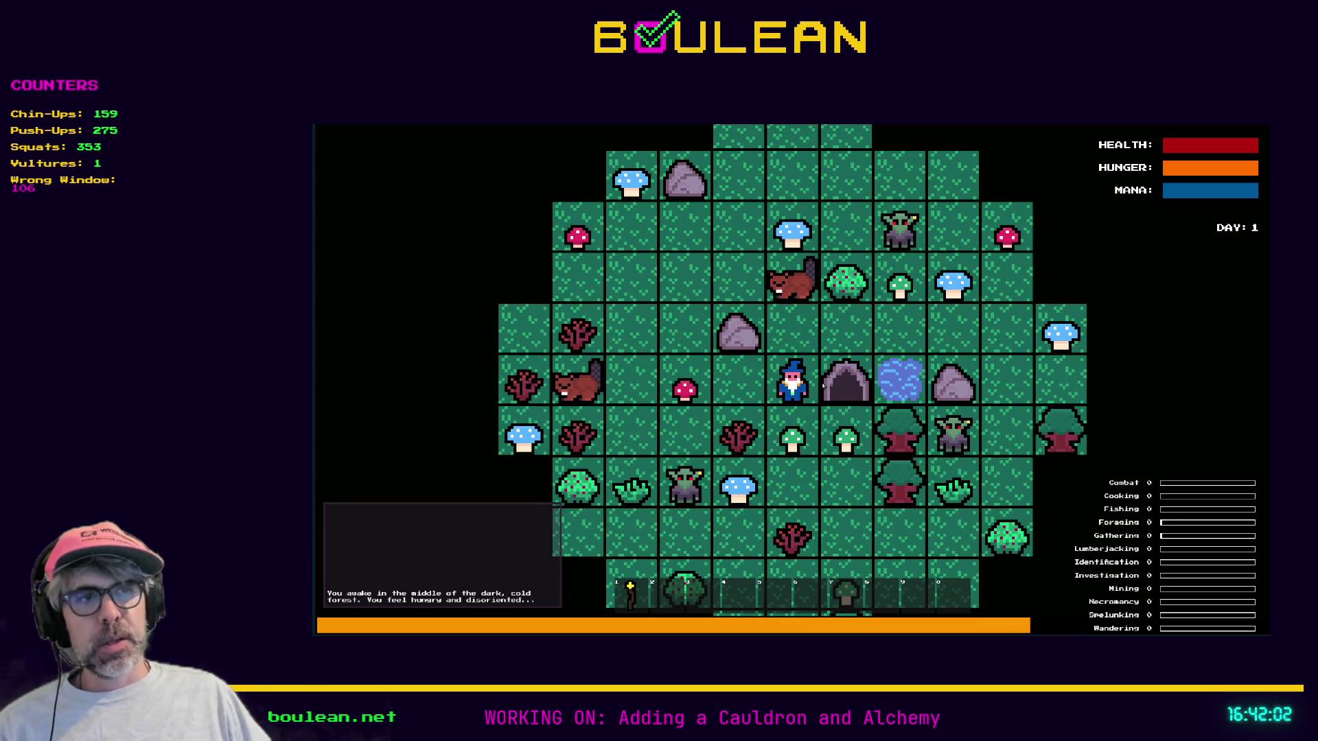
Pick up the Green Mushroom, kill all goblins via the debug menu's SMOTE Goblins, then step right
{"action": "key", "text": "Down"}
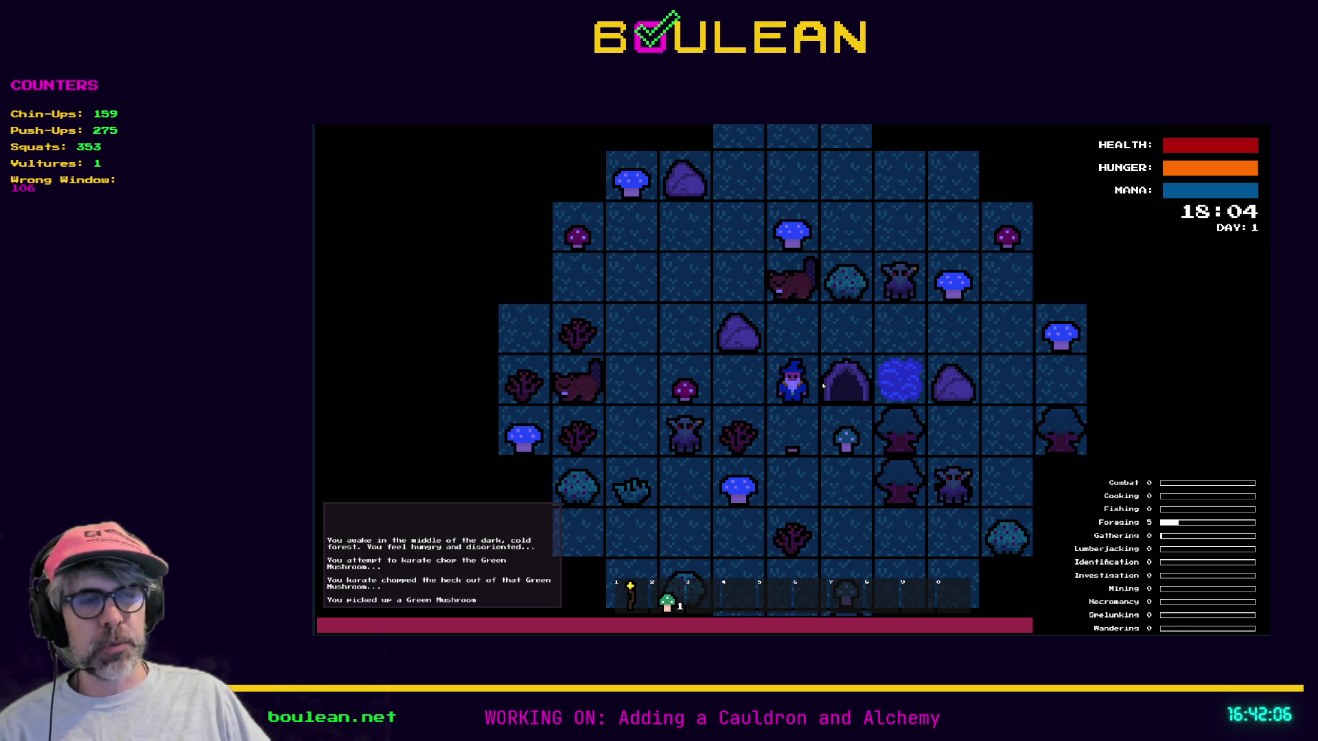
{"action": "key", "text": "Down"}
{"action": "key", "text": "Down"}
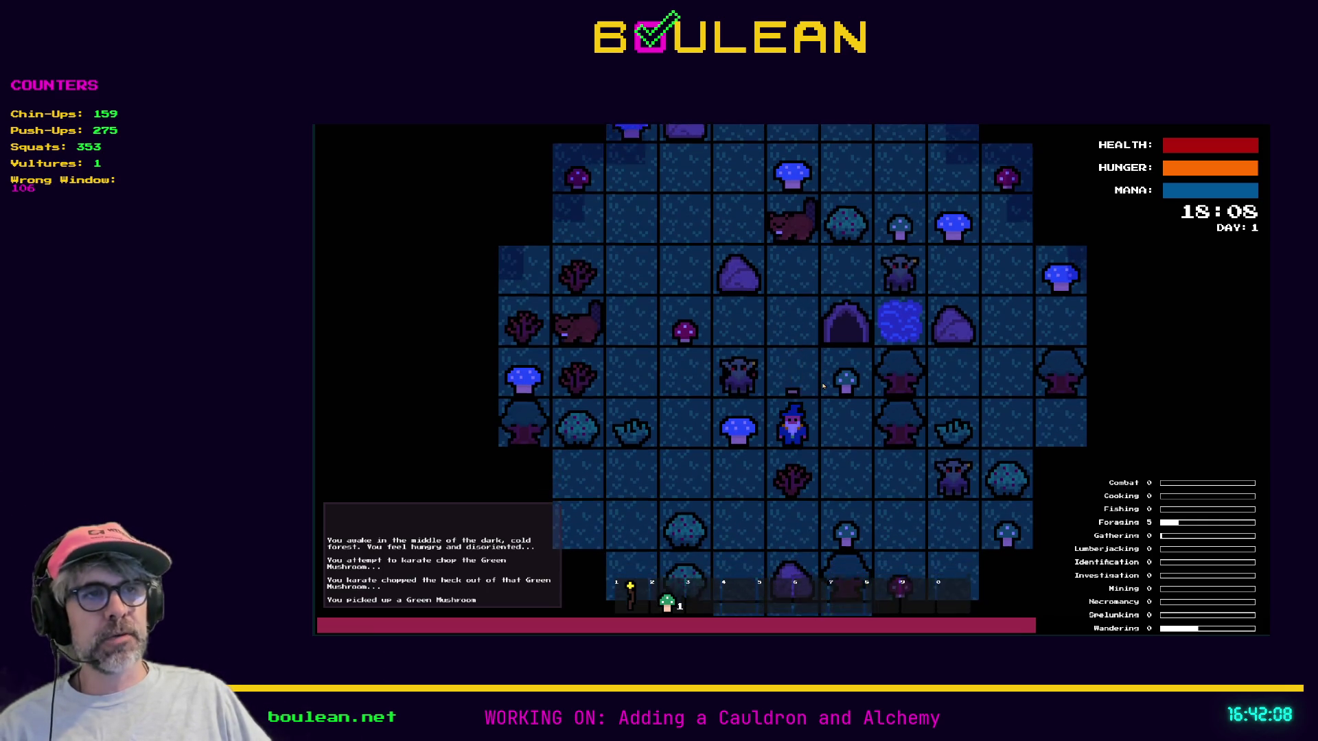
{"action": "key", "text": "grave"}
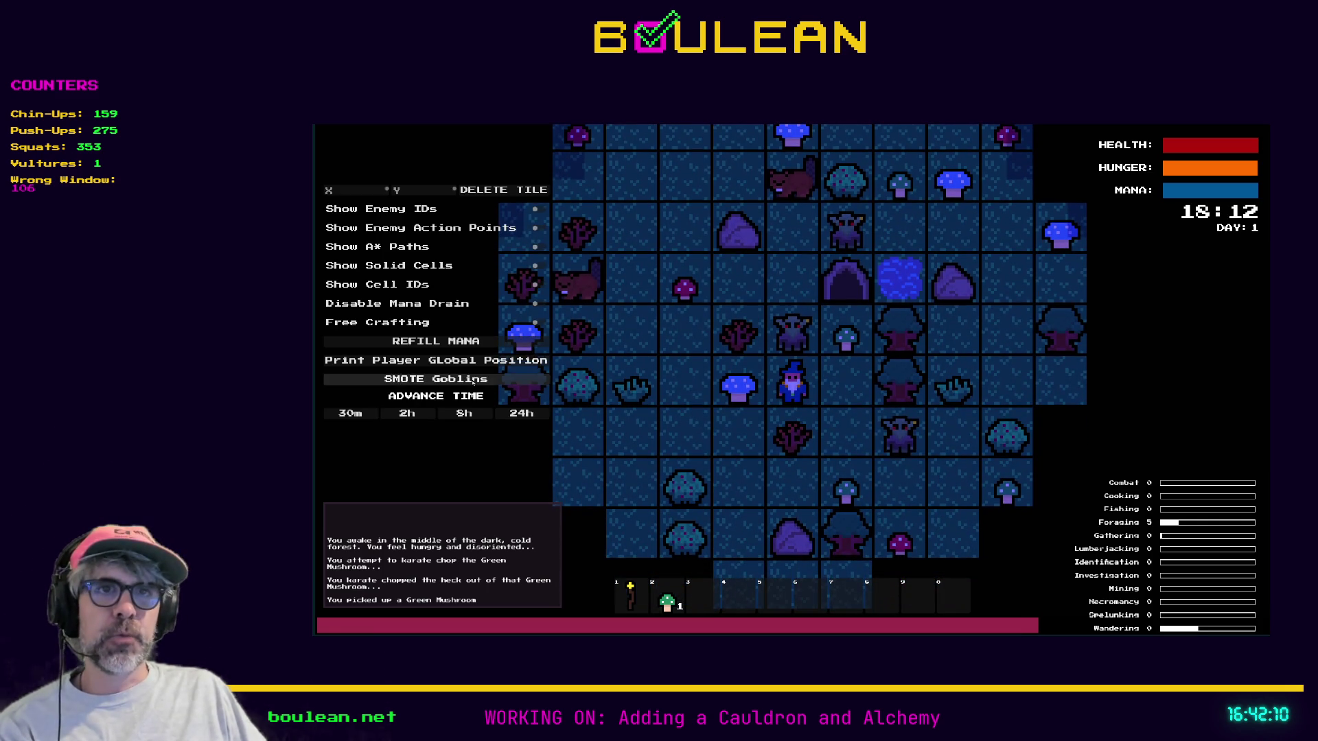
{"action": "left_click", "coordinate": [475, 382]}
{"action": "key", "text": "grave"}
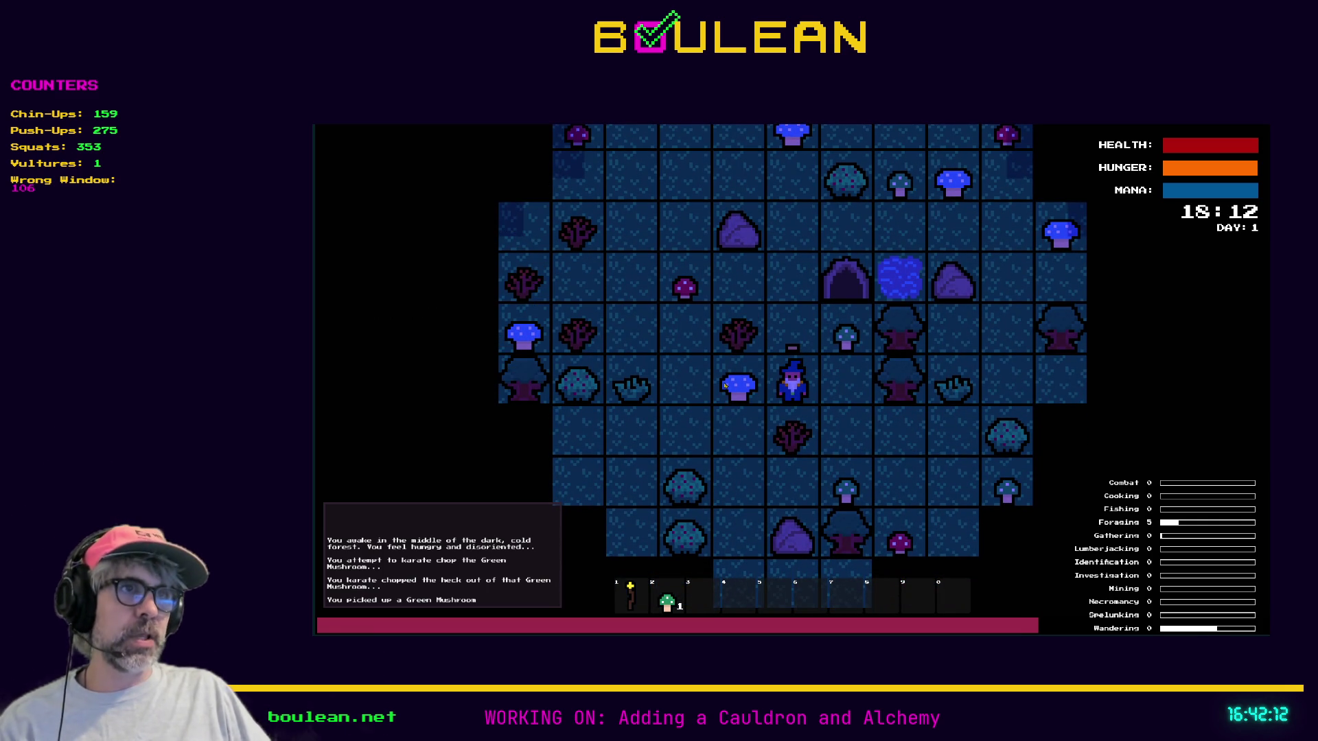
{"action": "key", "text": "Right"}
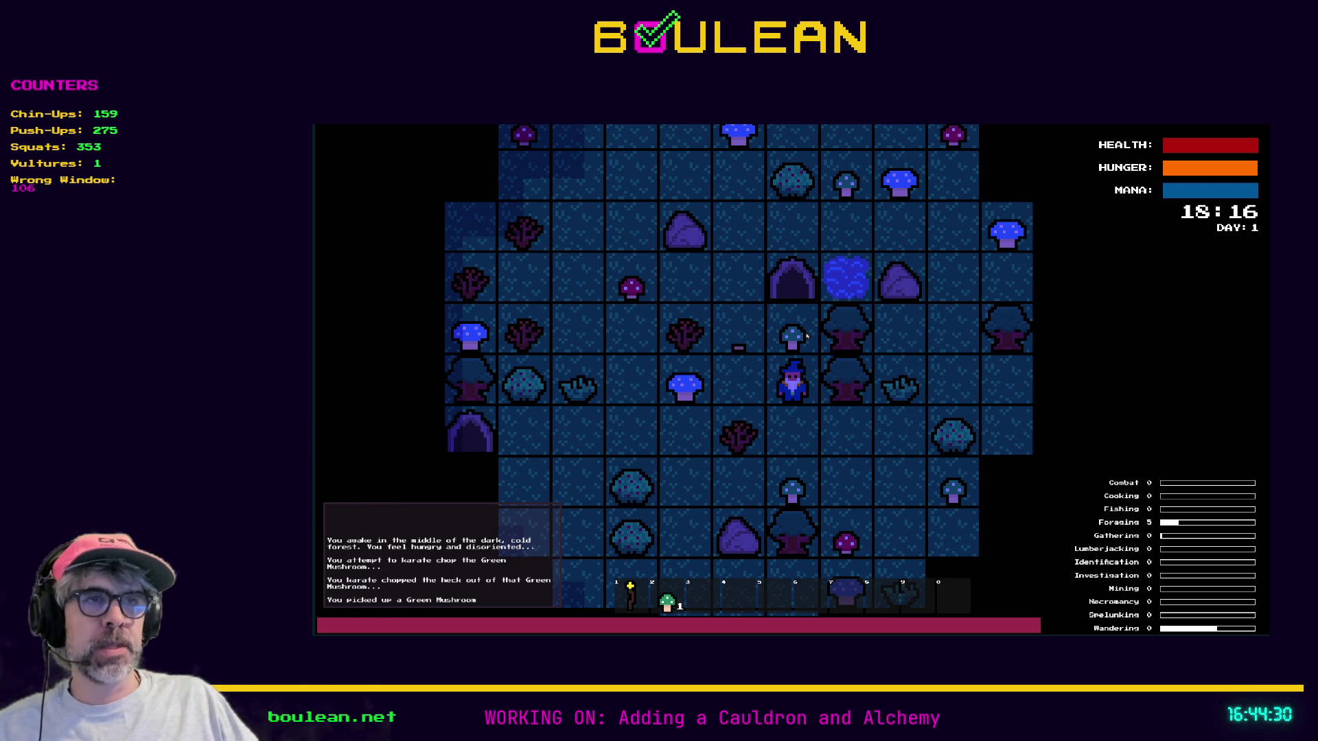
Step the wizard one more tile down, then stop the game with F8
{"action": "key", "text": "Down"}
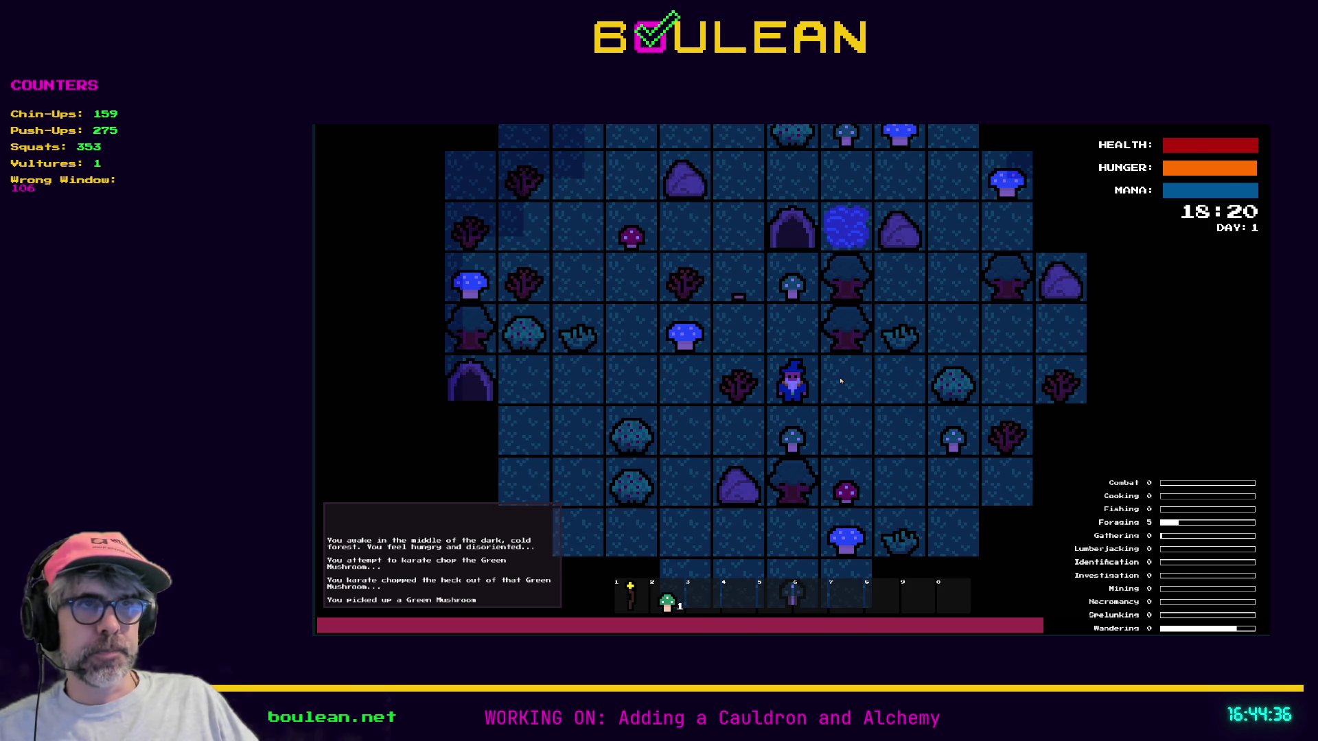
{"action": "key", "text": "F8"}
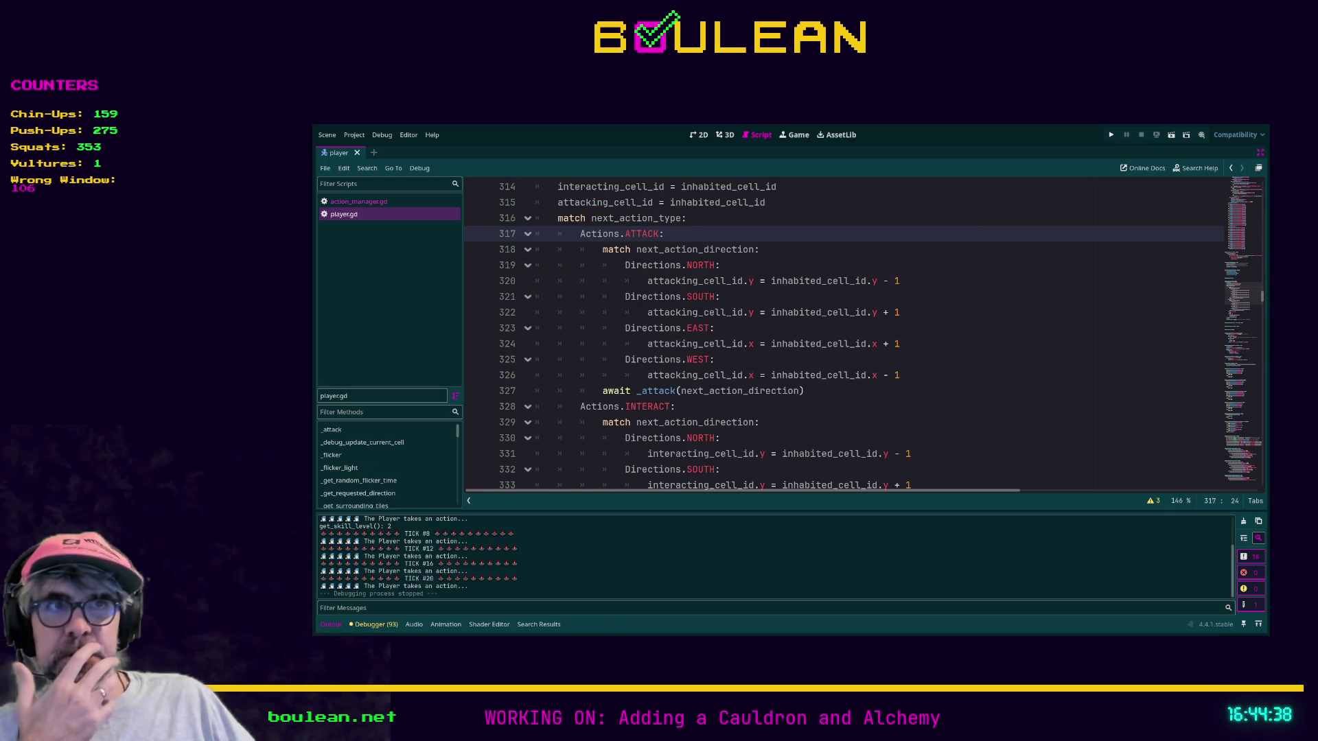
Insert 'action_in_progress = true' as the first line of take_next_action()
{"action": "scroll", "coordinate": [845, 336], "scroll_direction": "up", "scroll_amount": 5}
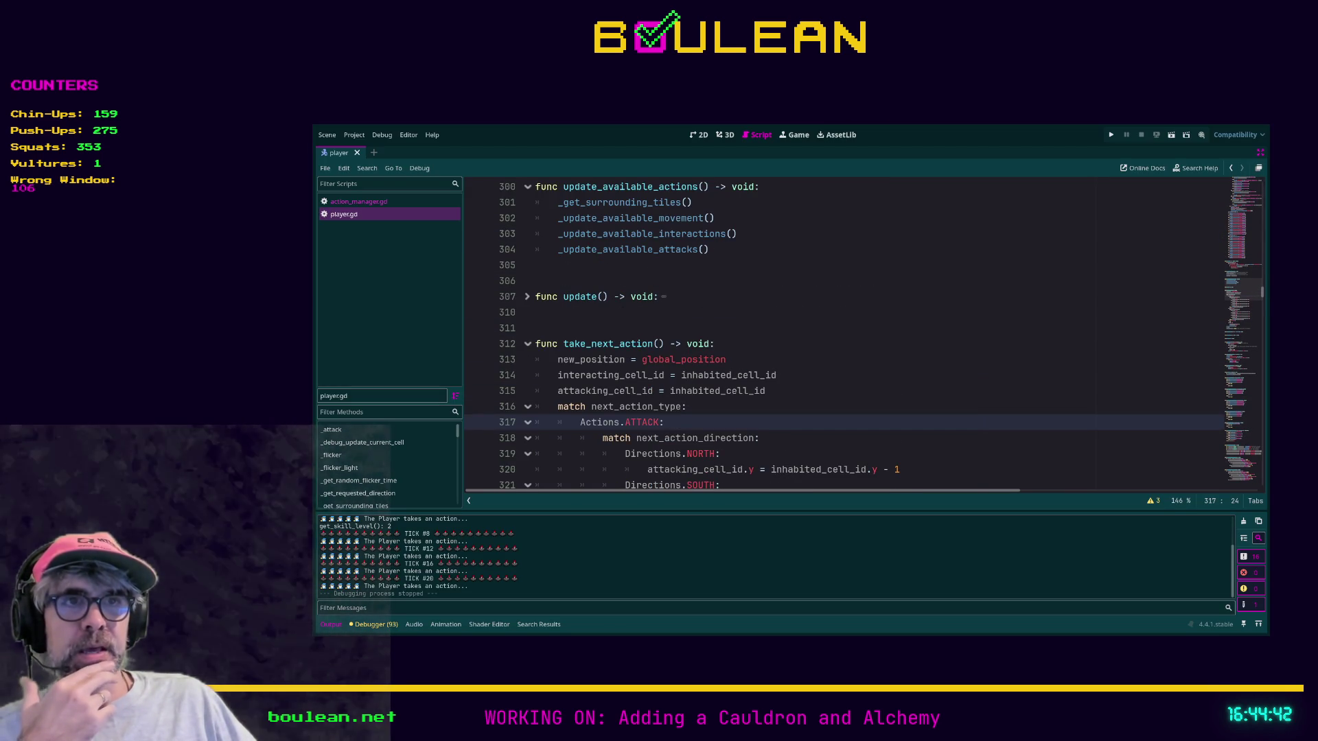
{"action": "scroll", "coordinate": [845, 336], "scroll_direction": "down", "scroll_amount": 1}
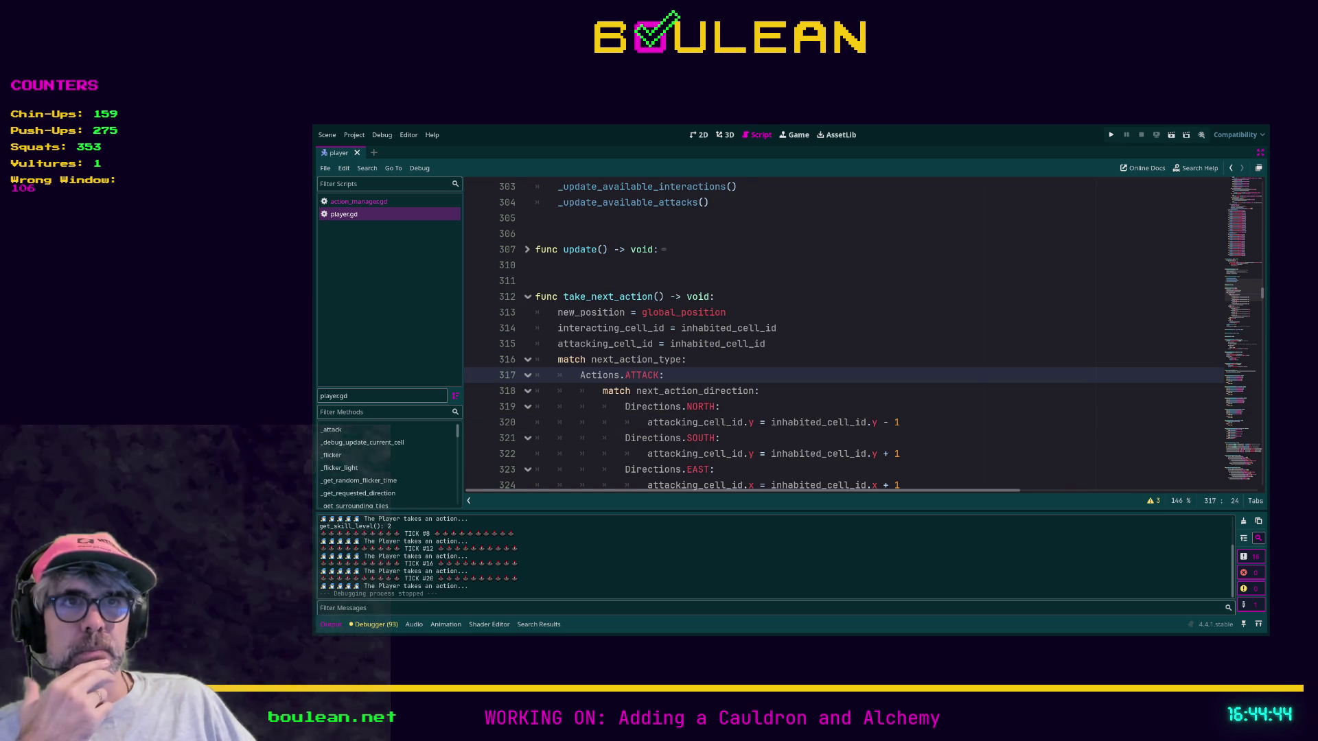
{"action": "scroll", "coordinate": [845, 336], "scroll_direction": "down", "scroll_amount": 1}
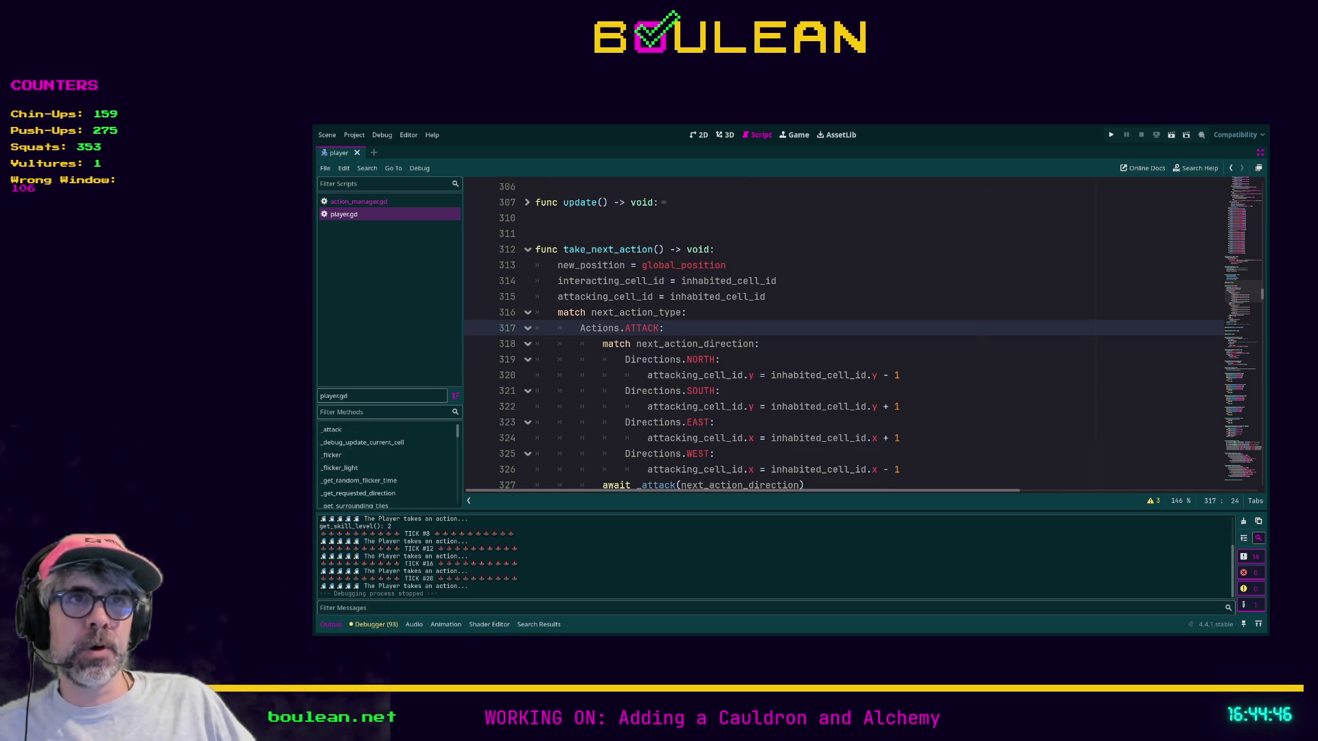
{"action": "left_click", "coordinate": [734, 251]}
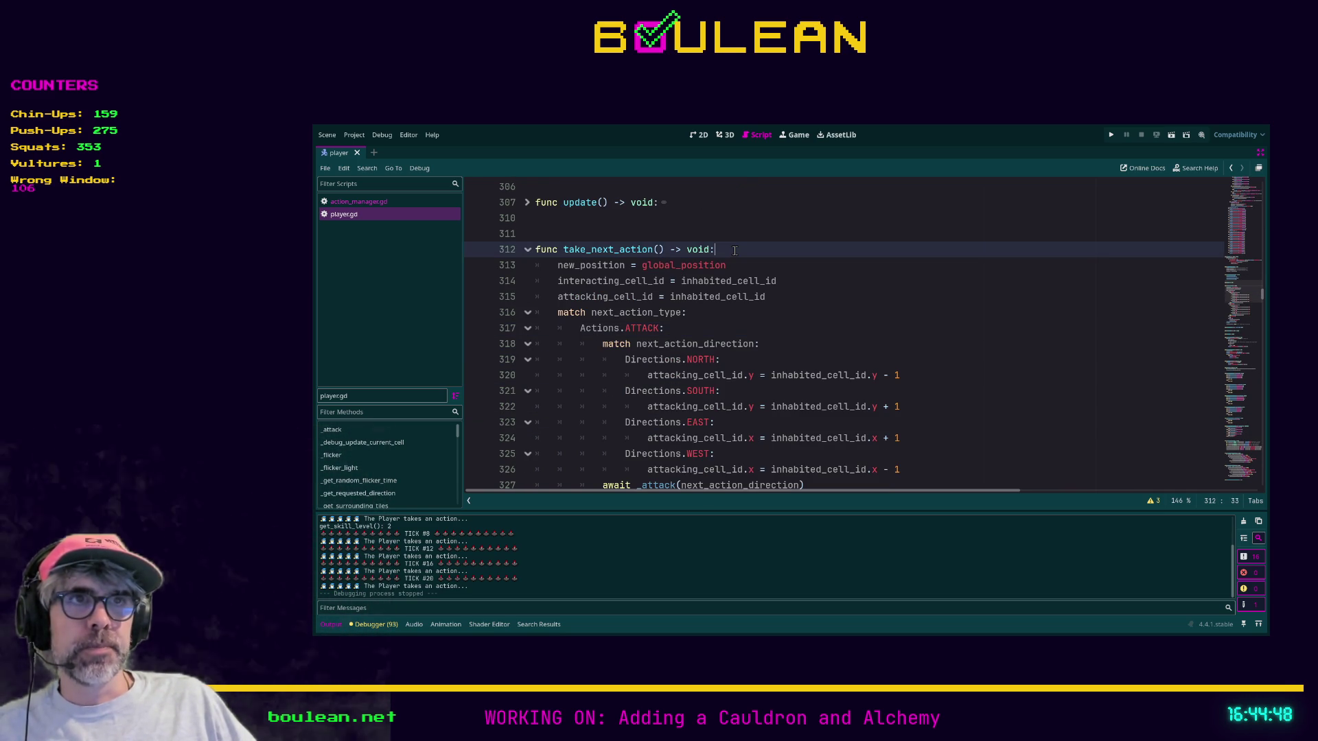
{"action": "key", "text": "Return"}
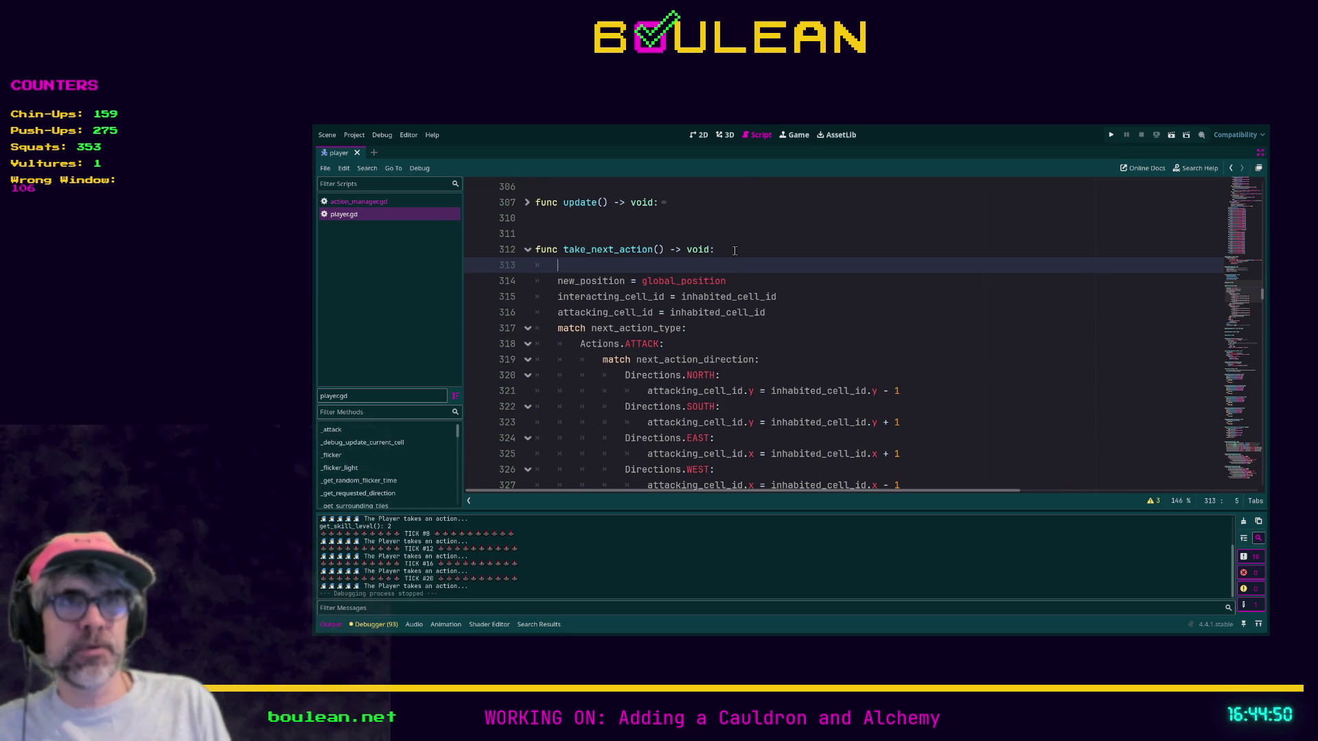
{"action": "type", "text": "action"}
{"action": "key", "text": "Return"}
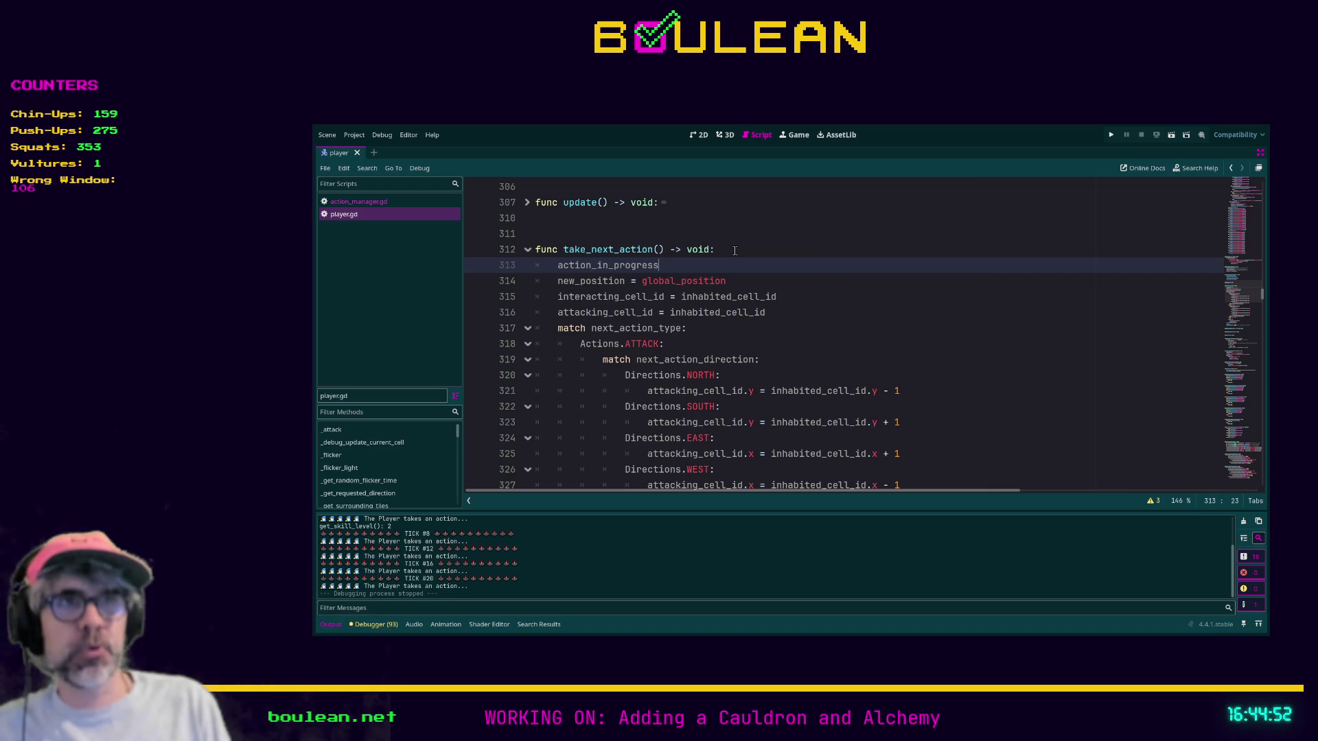
{"action": "type", "text": " = true"}
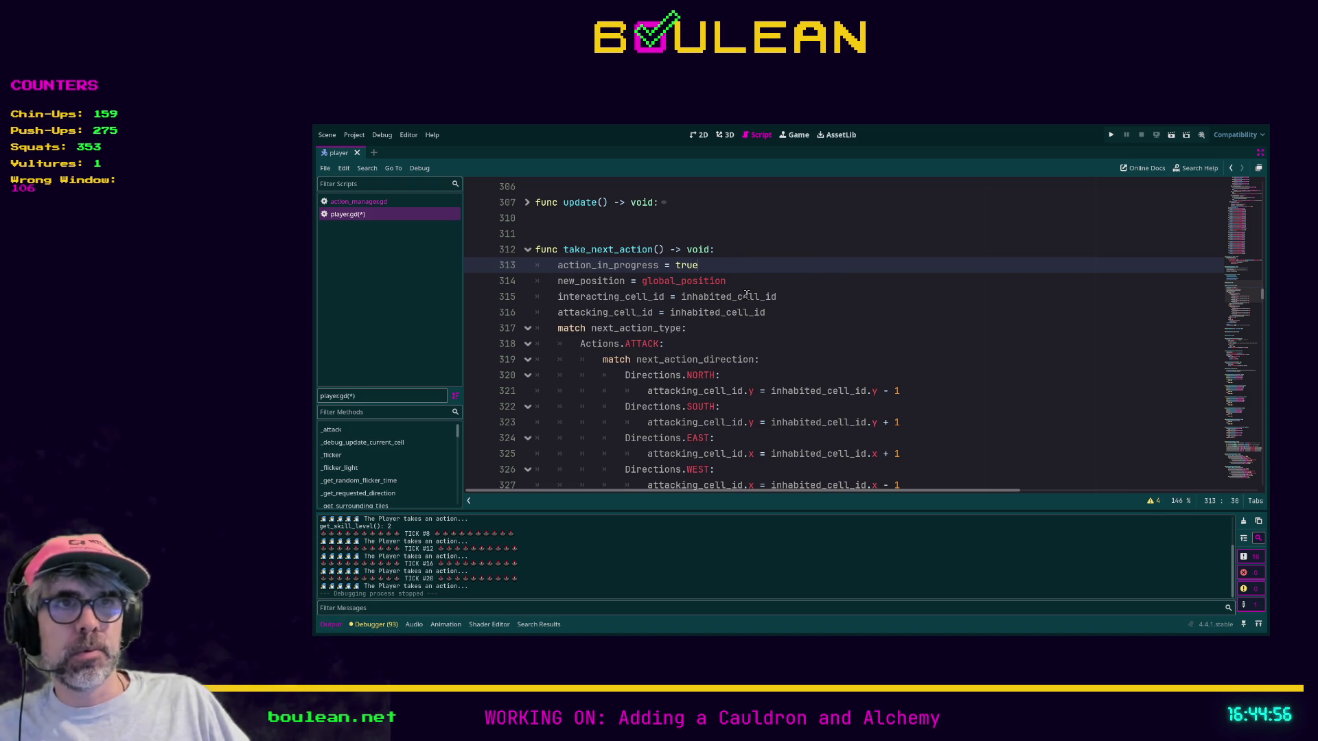
Look over the surrounding player.gd code and place the caret on line 261
{"action": "scroll", "coordinate": [629, 307], "scroll_direction": "down", "scroll_amount": 1}
{"action": "scroll", "coordinate": [629, 307], "scroll_direction": "down", "scroll_amount": 3}
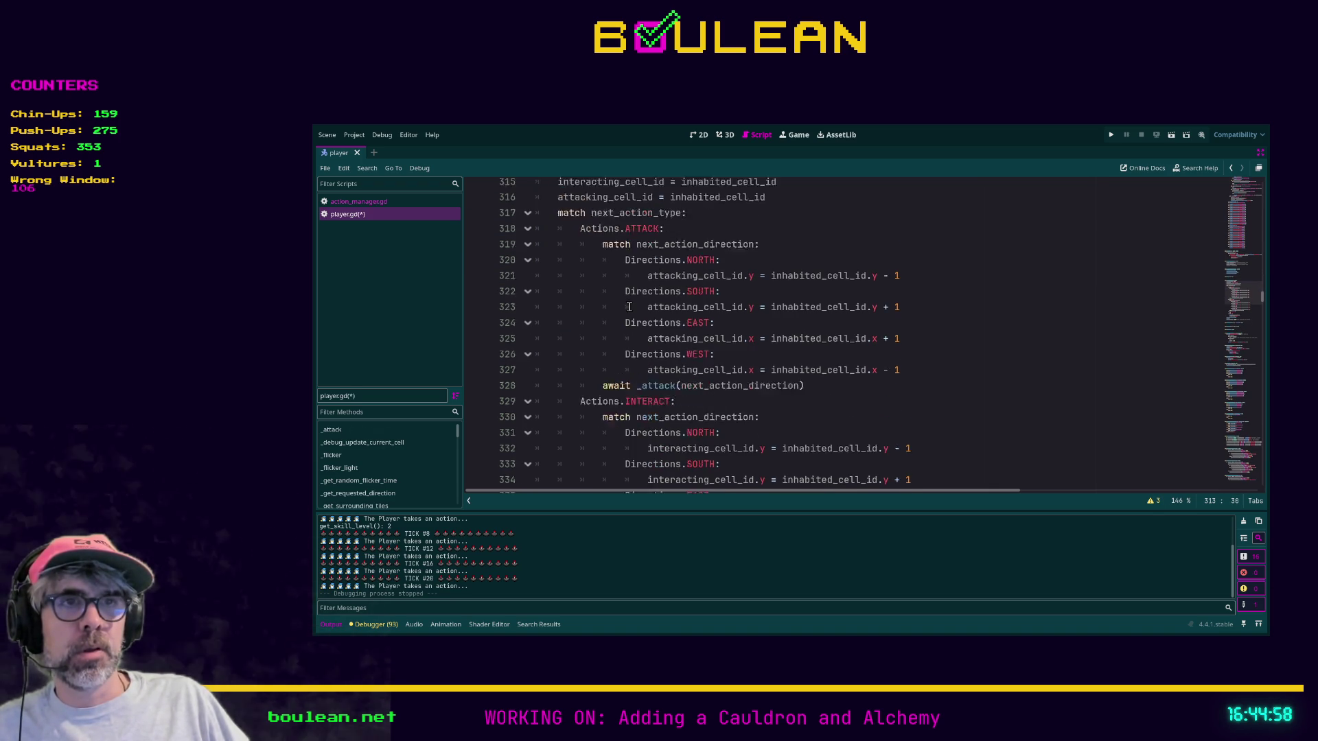
{"action": "scroll", "coordinate": [629, 307], "scroll_direction": "up", "scroll_amount": 1}
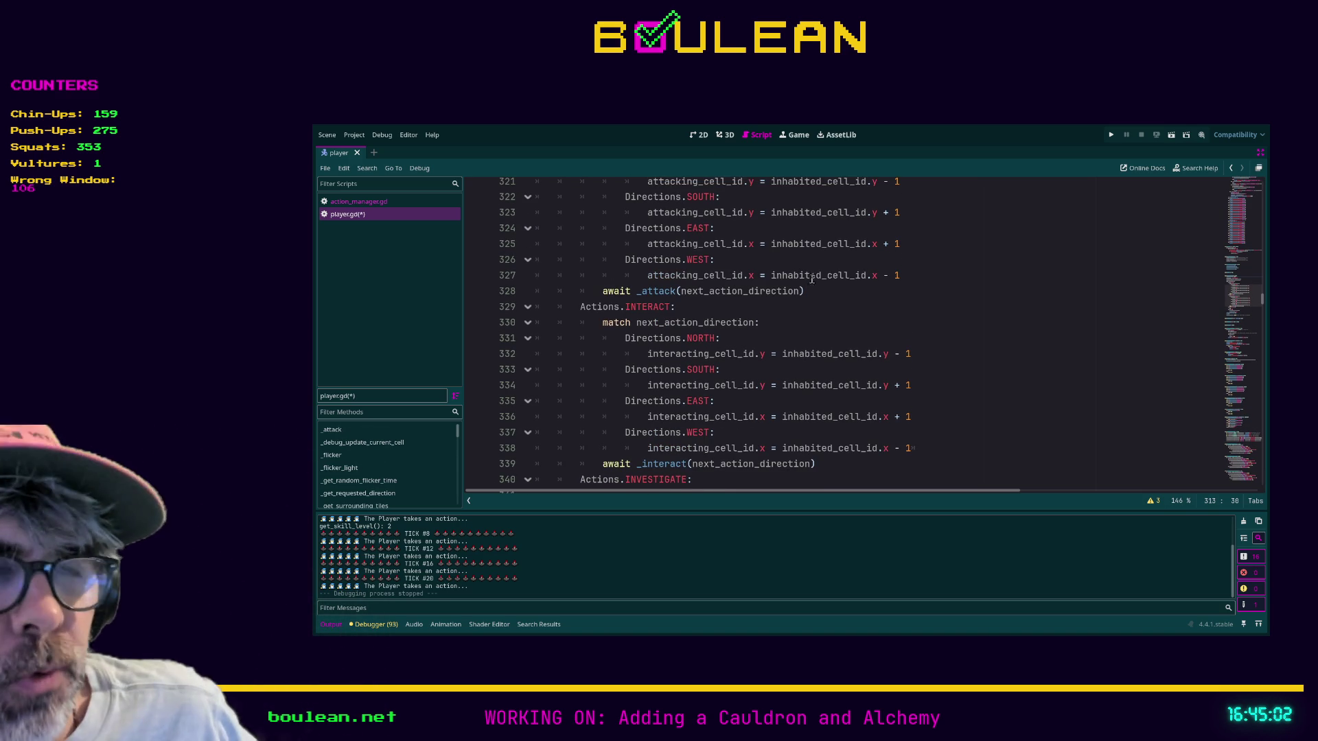
{"action": "scroll", "coordinate": [745, 325], "scroll_direction": "up", "scroll_amount": 2}
{"action": "scroll", "coordinate": [744, 325], "scroll_direction": "up", "scroll_amount": 15}
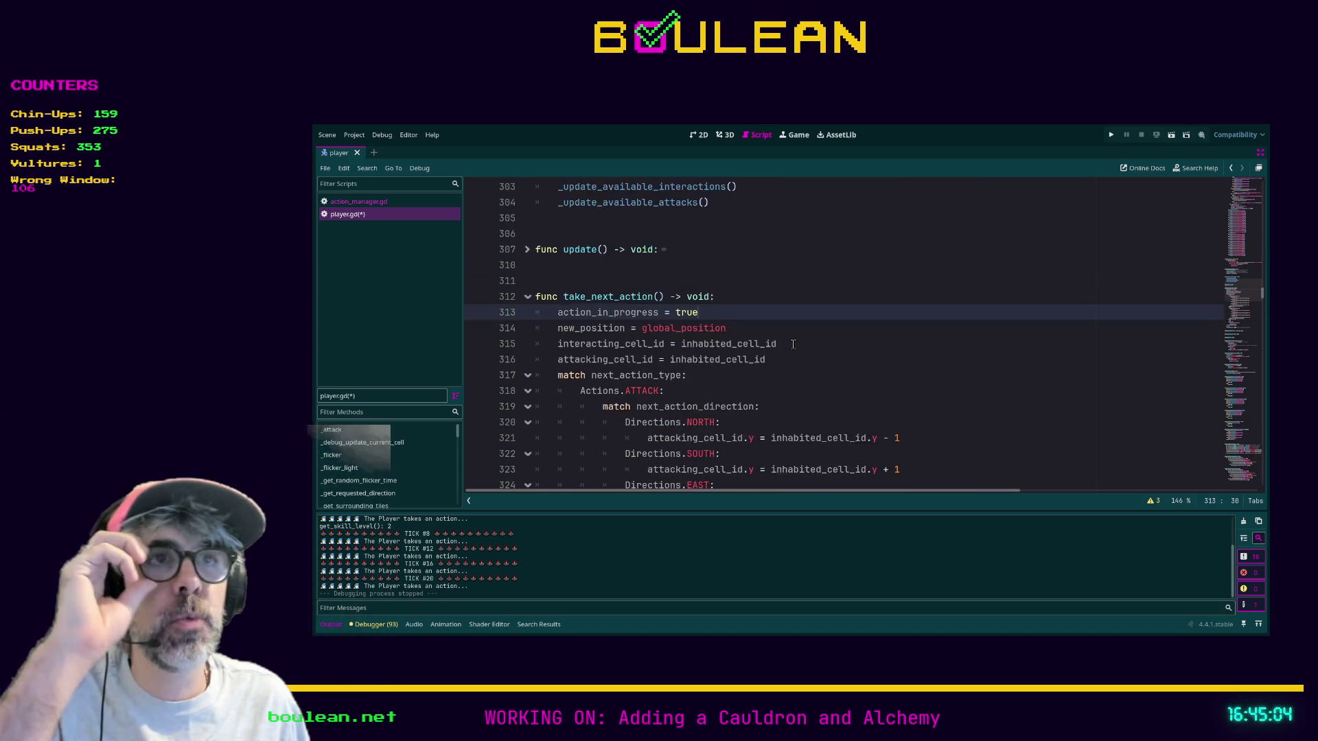
{"action": "scroll", "coordinate": [1022, 315], "scroll_direction": "up", "scroll_amount": 8}
{"action": "scroll", "coordinate": [1022, 315], "scroll_direction": "up", "scroll_amount": 8}
{"action": "scroll", "coordinate": [961, 317], "scroll_direction": "down", "scroll_amount": 10}
{"action": "left_click", "coordinate": [931, 320]}
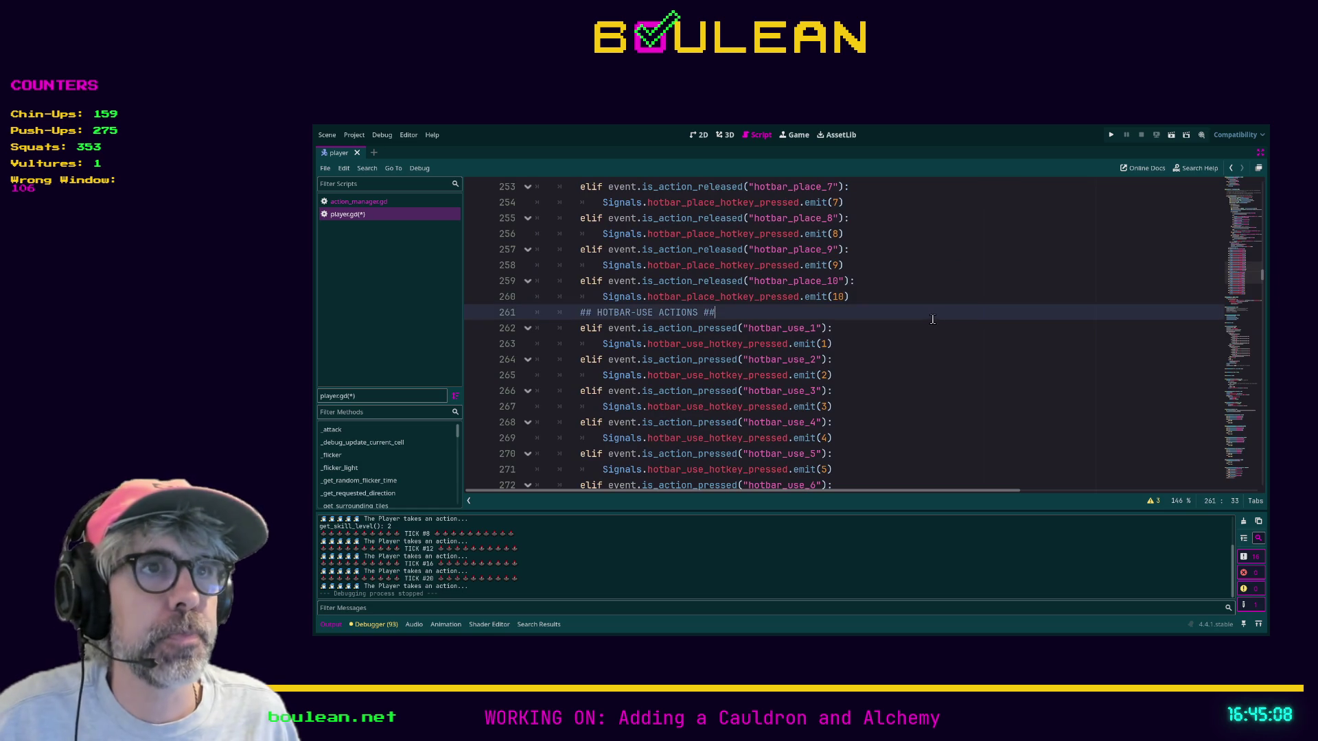
Save player.gd with the action_in_progress change
{"action": "scroll", "coordinate": [928, 317], "scroll_direction": "down", "scroll_amount": 6}
{"action": "key", "text": "ctrl+s"}
{"action": "scroll", "coordinate": [927, 315], "scroll_direction": "up", "scroll_amount": 2}
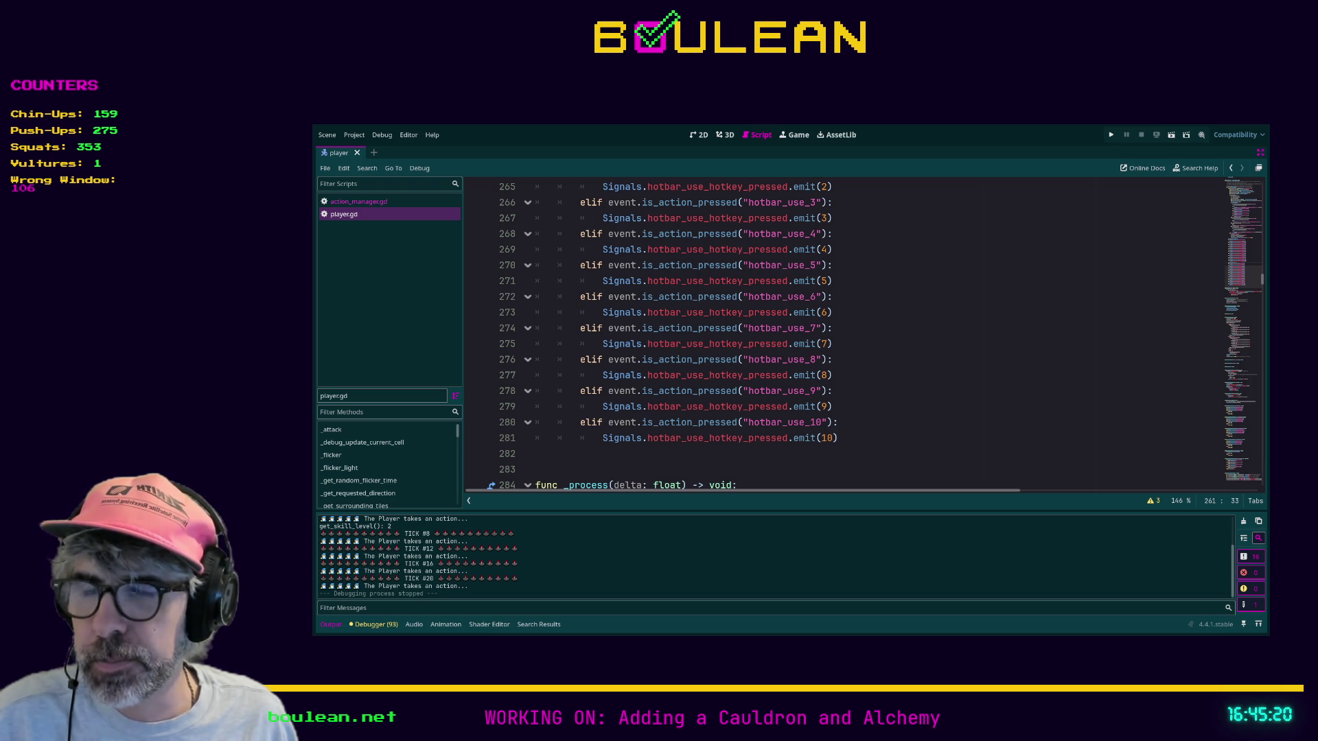
Place the caret on lines 282–283 beside the _process function header
{"action": "left_click", "coordinate": [681, 456]}
{"action": "scroll", "coordinate": [639, 440], "scroll_direction": "down", "scroll_amount": 2}
{"action": "scroll", "coordinate": [639, 440], "scroll_direction": "down", "scroll_amount": 1}
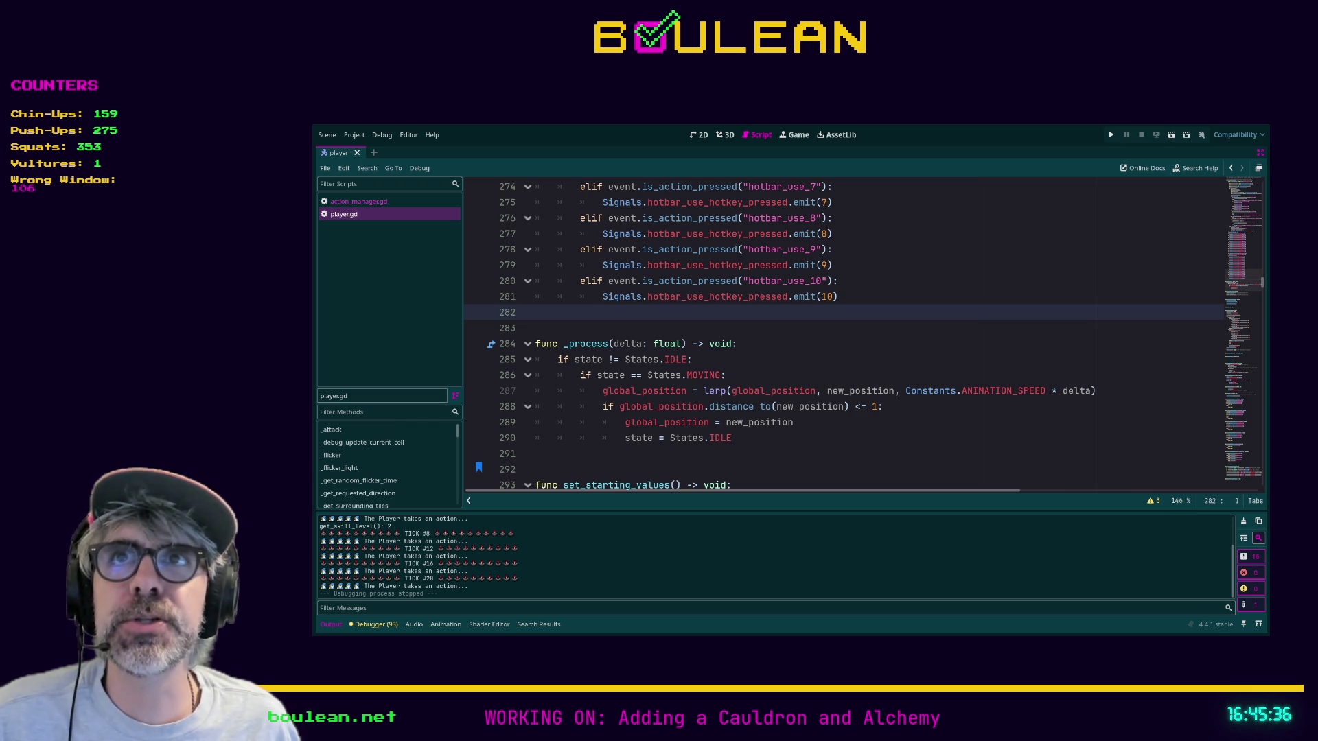
{"action": "left_click", "coordinate": [737, 328]}
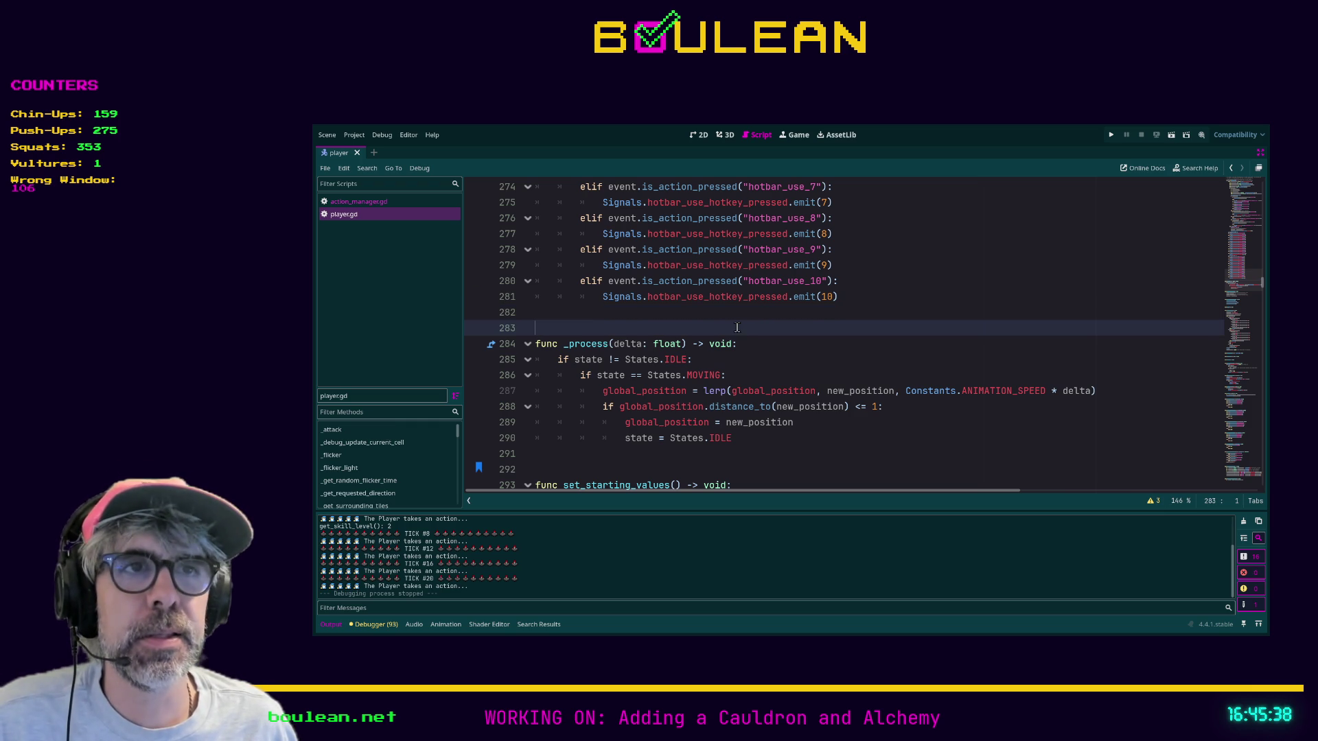
{"action": "left_click", "coordinate": [773, 340]}
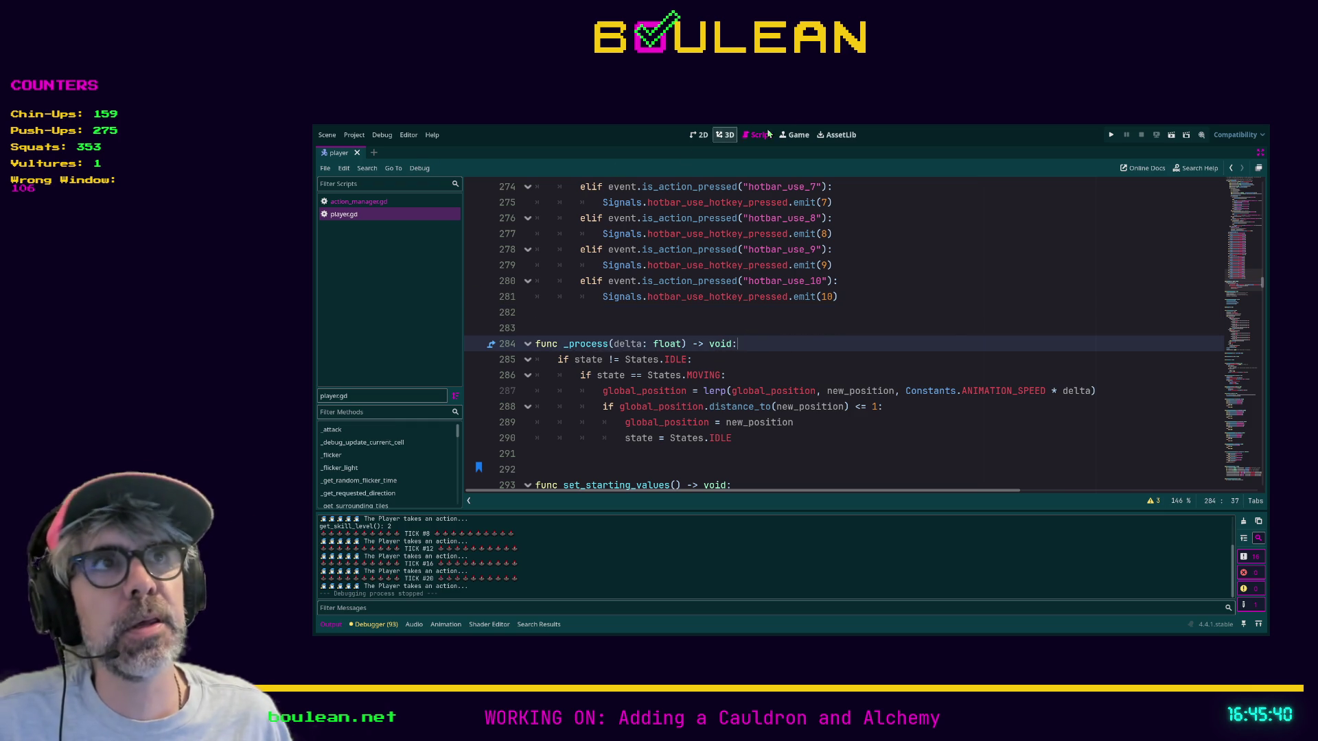
{"action": "left_click", "coordinate": [952, 328]}
Restore the side panels, show the player scene in 2D with Player selected, and filter files for 'debu'
{"action": "key", "text": "ctrl+shift+F11"}
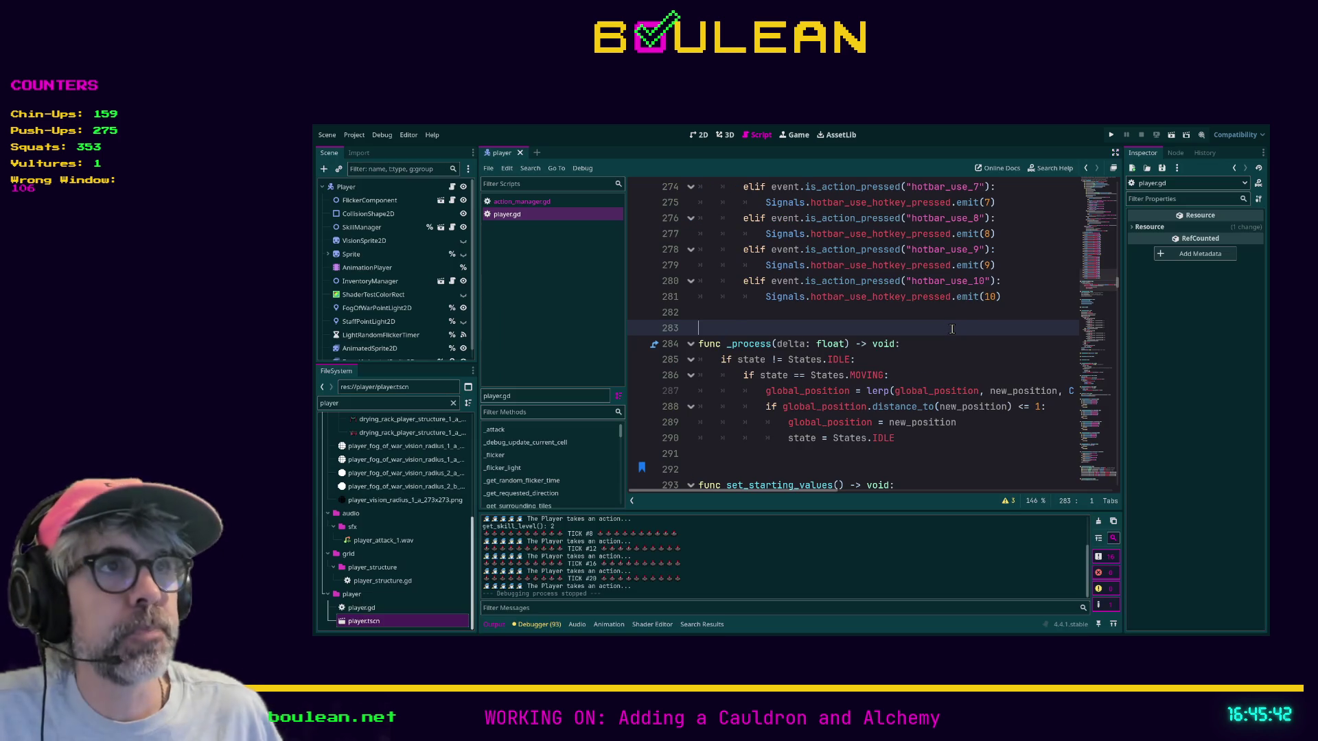
{"action": "left_click", "coordinate": [705, 137]}
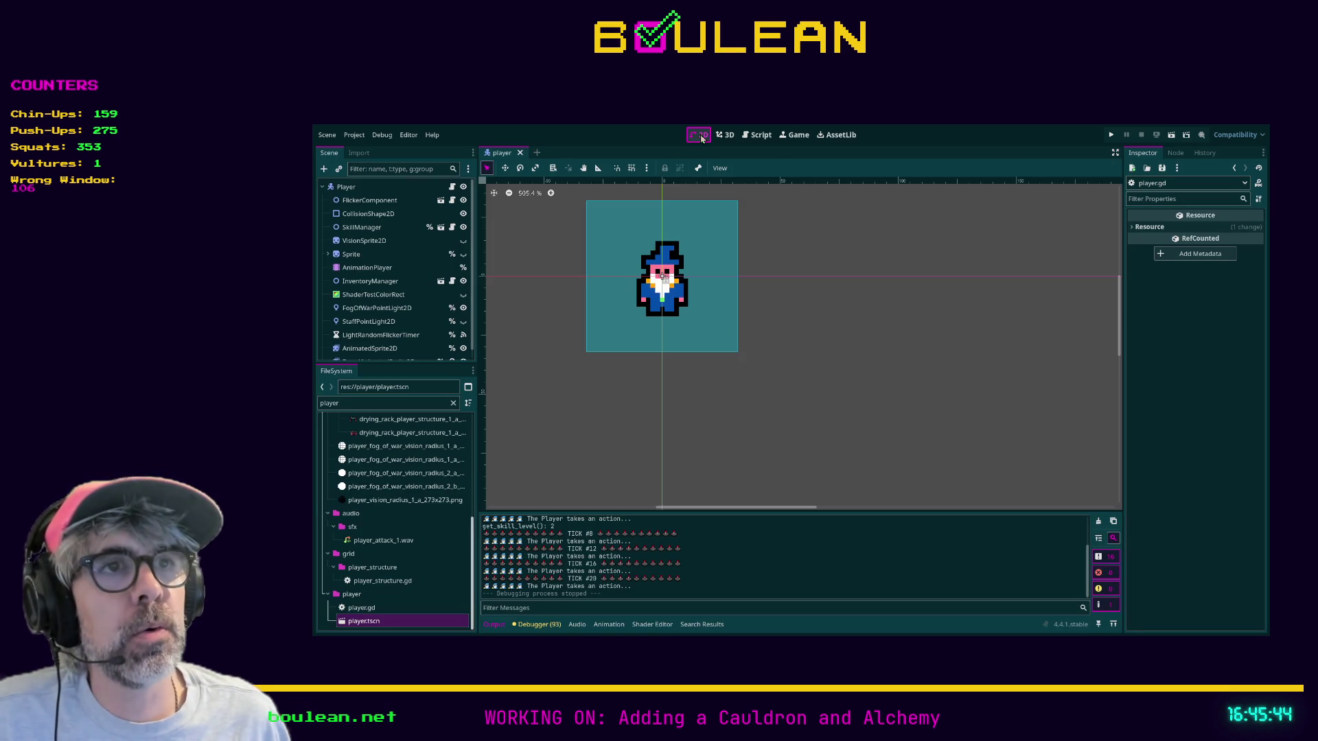
{"action": "left_click", "coordinate": [803, 379]}
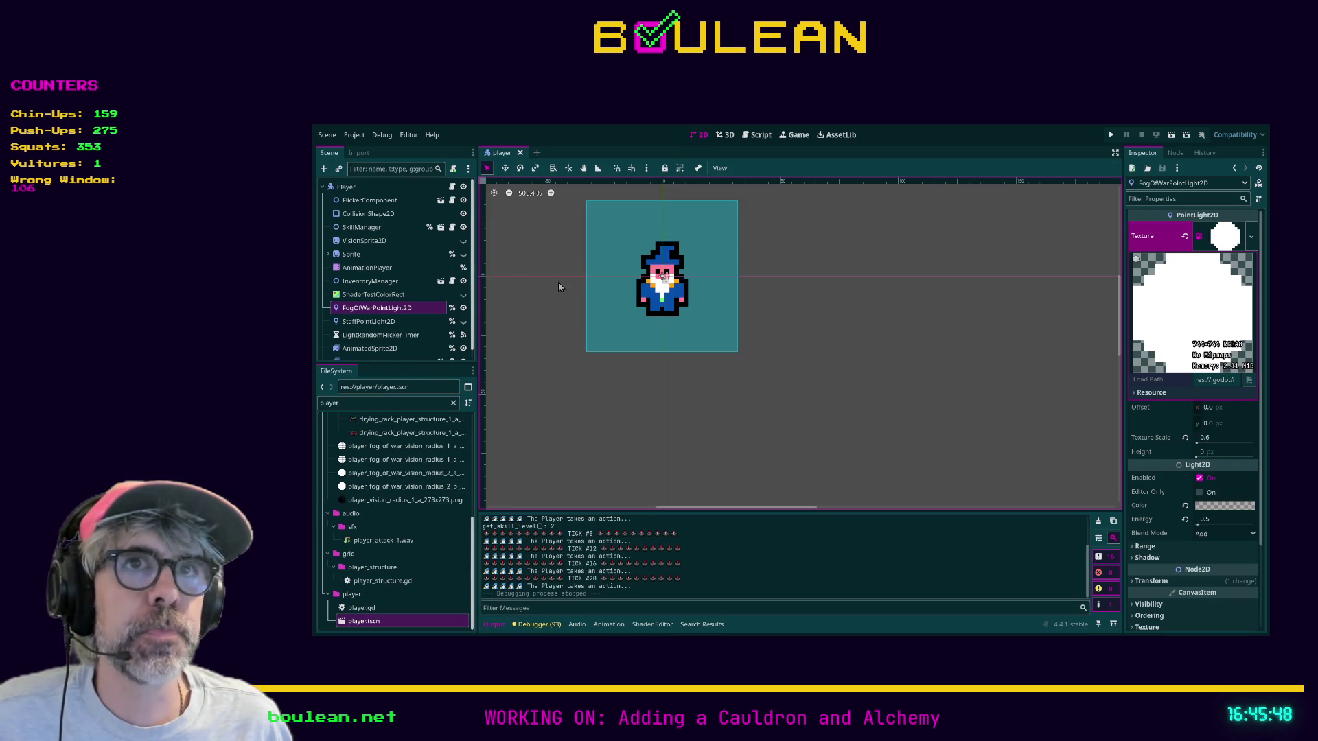
{"action": "left_click", "coordinate": [346, 187]}
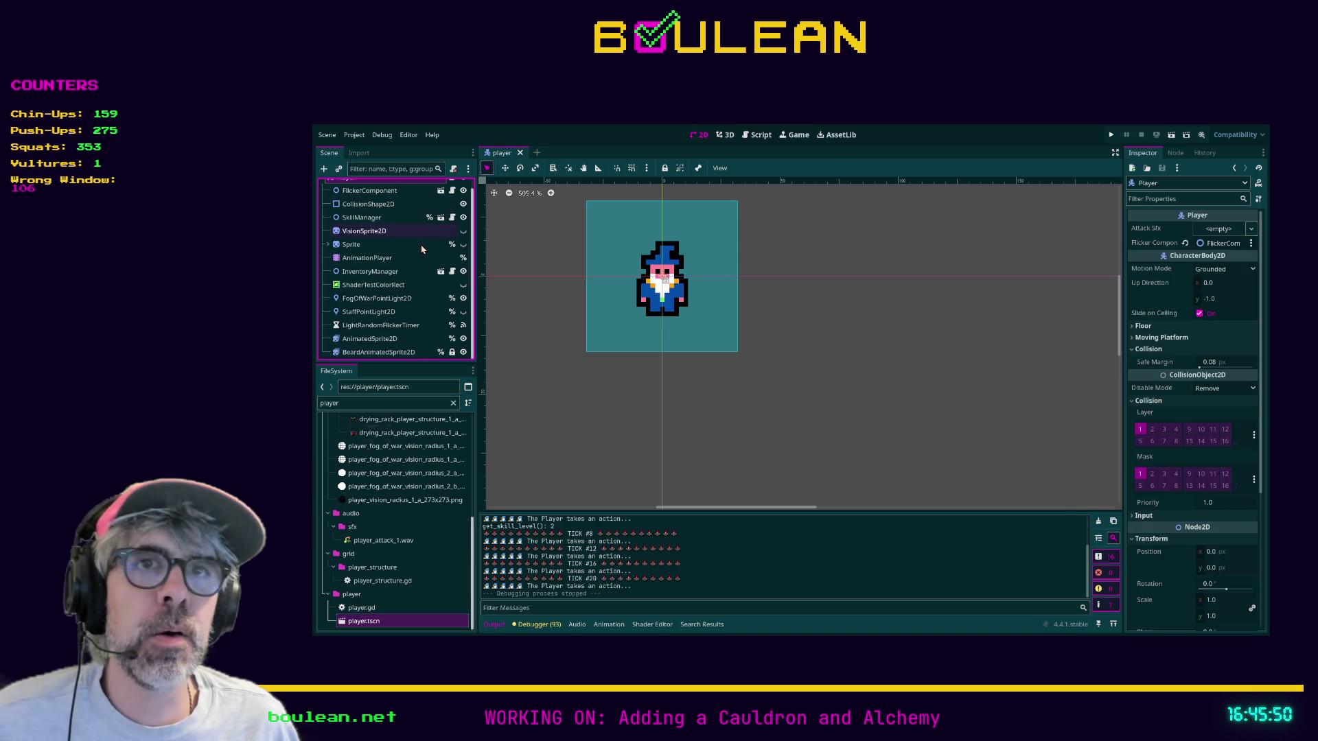
{"action": "double_click", "coordinate": [393, 404]}
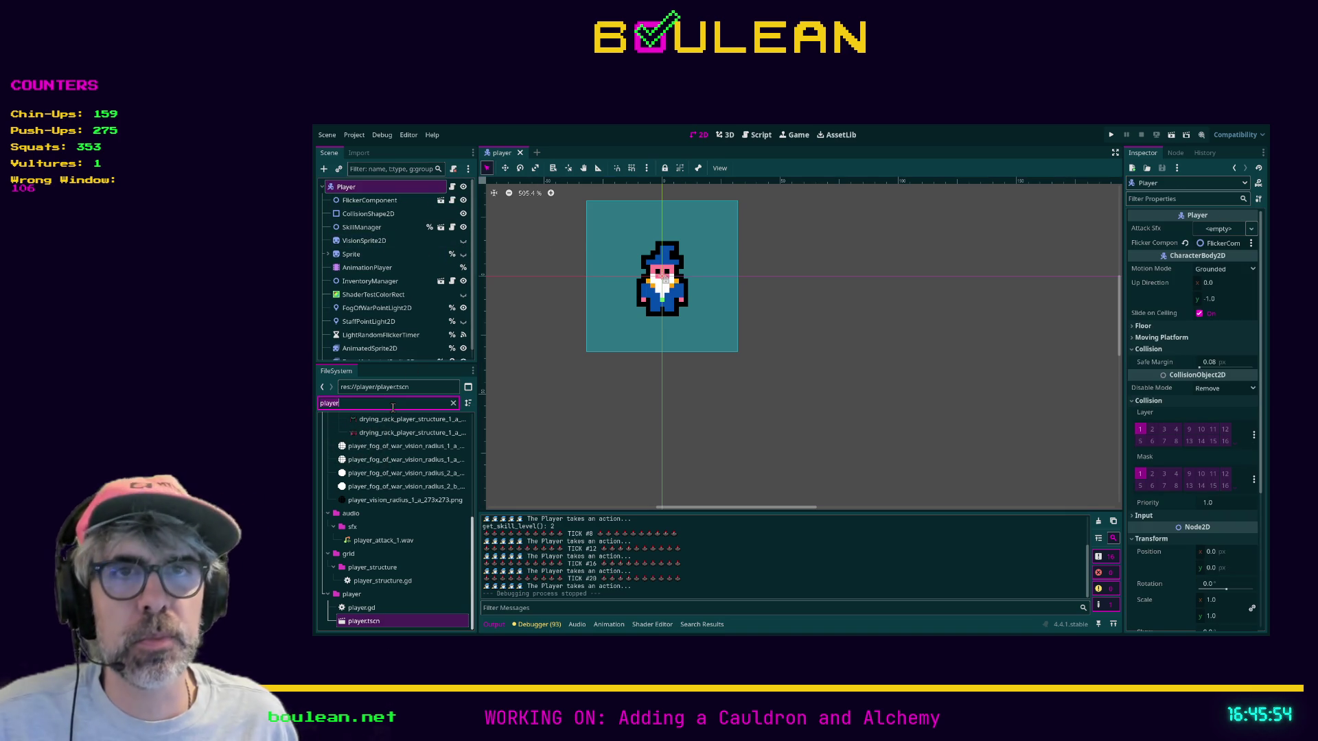
{"action": "type", "text": "de"}
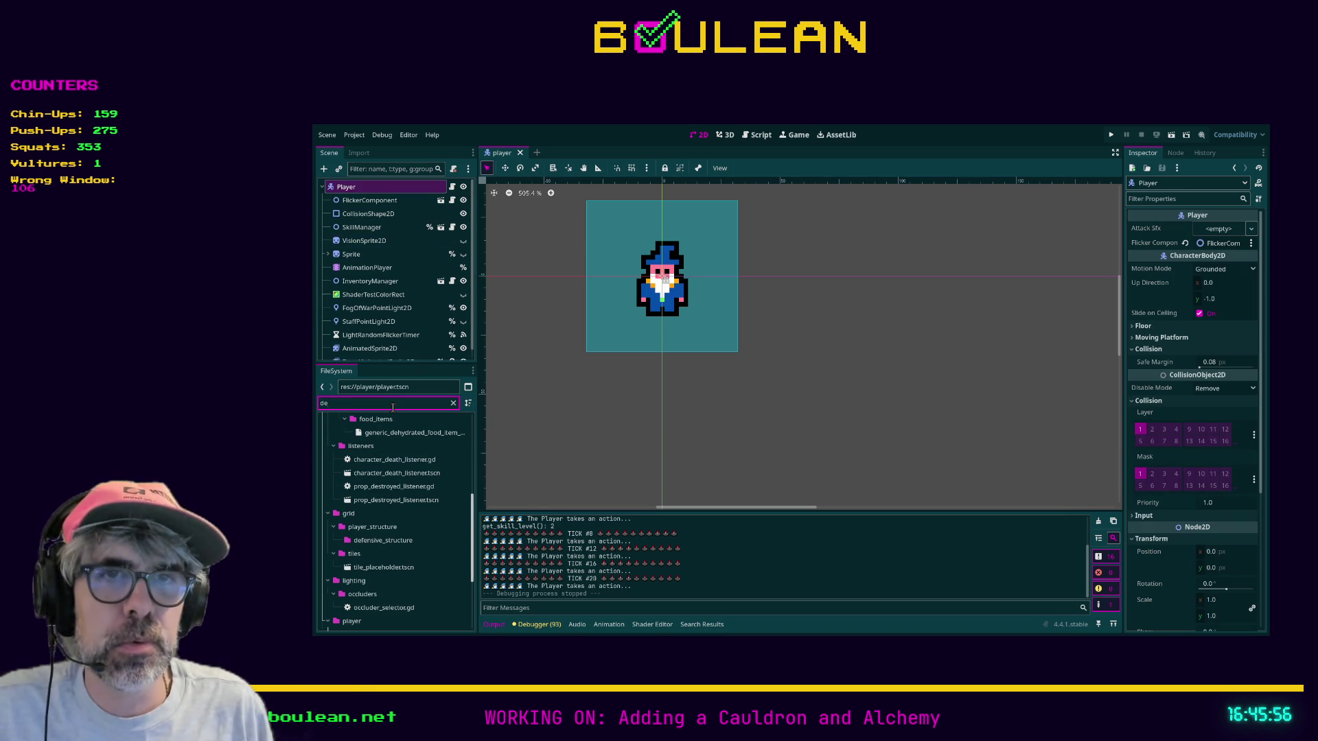
{"action": "type", "text": "bu"}
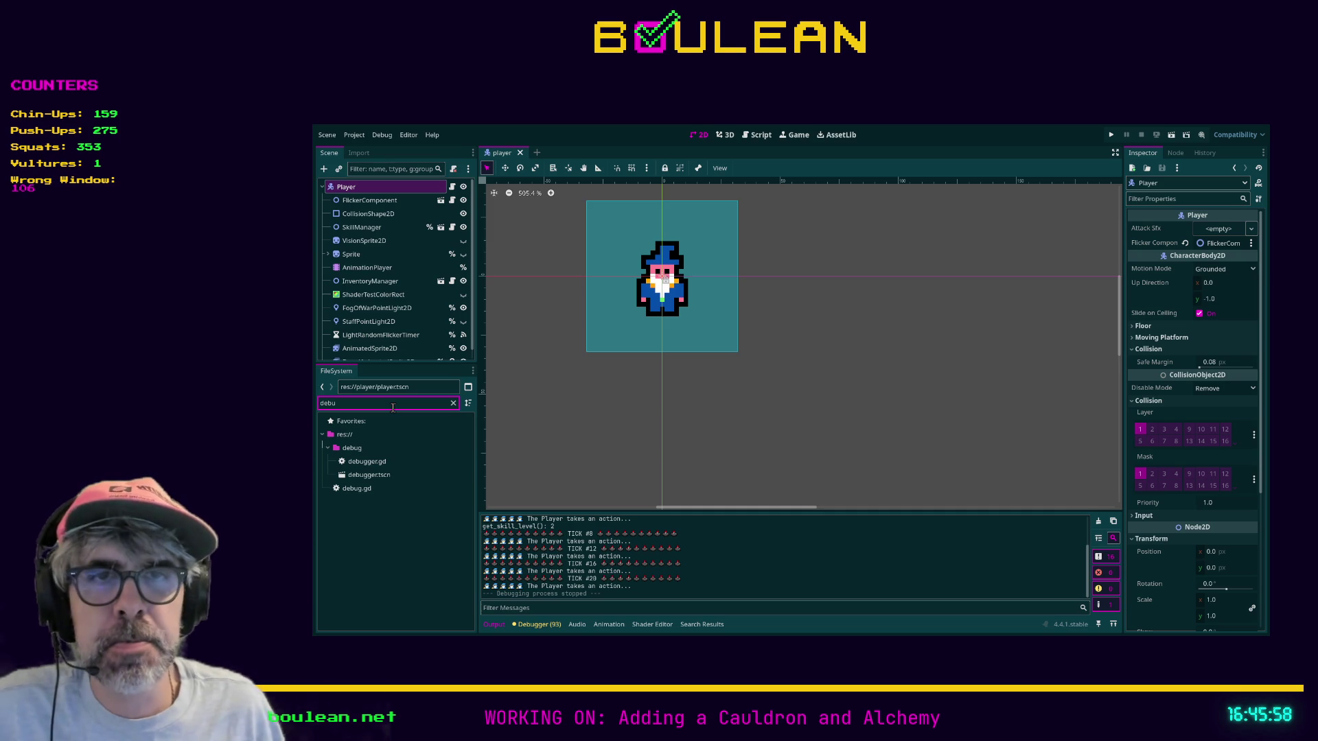
Open debug.gd in the script editor and widen the code area
{"action": "left_click", "coordinate": [368, 493]}
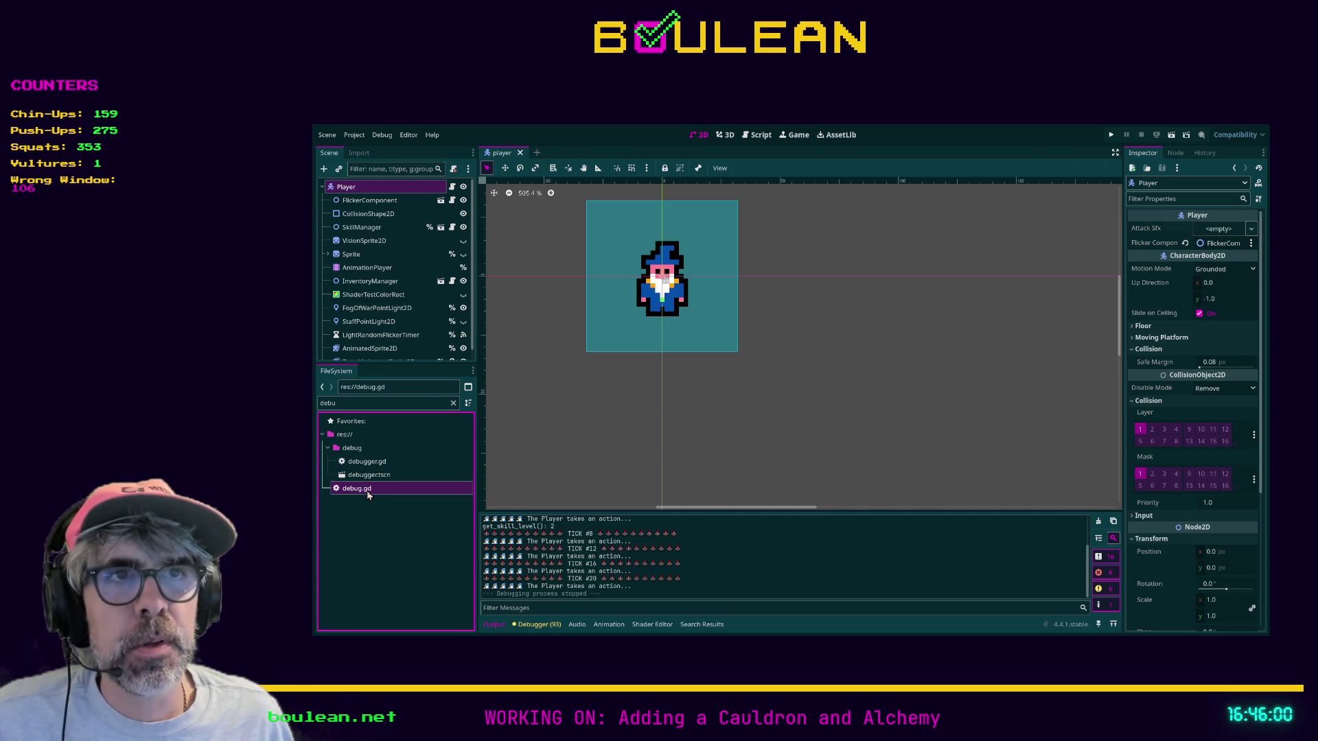
{"action": "double_click", "coordinate": [368, 493]}
{"action": "left_click_drag", "start_coordinate": [627, 368], "coordinate": [591, 368]}
Insert a blank line after the settings variables, review the script, and open the debugger scene
{"action": "key", "text": "Return"}
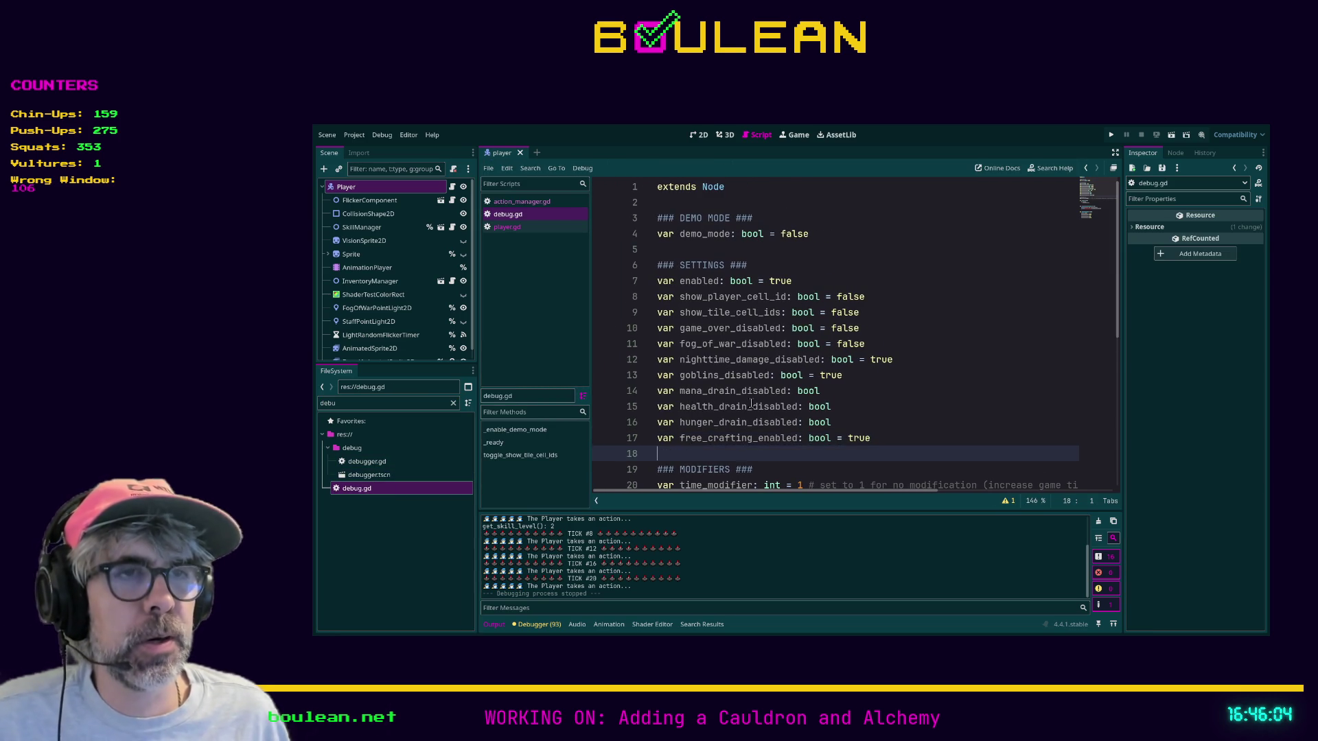
{"action": "scroll", "coordinate": [727, 419], "scroll_direction": "down", "scroll_amount": 1}
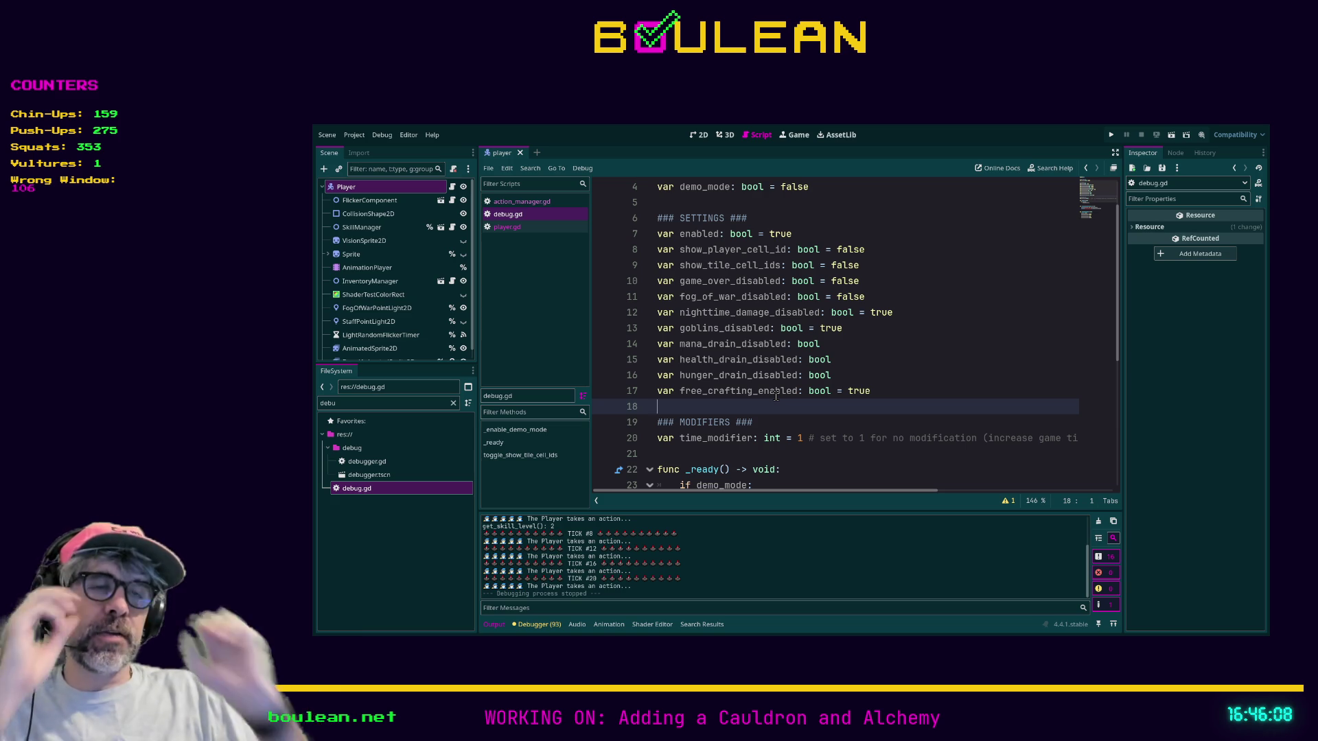
{"action": "scroll", "coordinate": [806, 371], "scroll_direction": "down", "scroll_amount": 3}
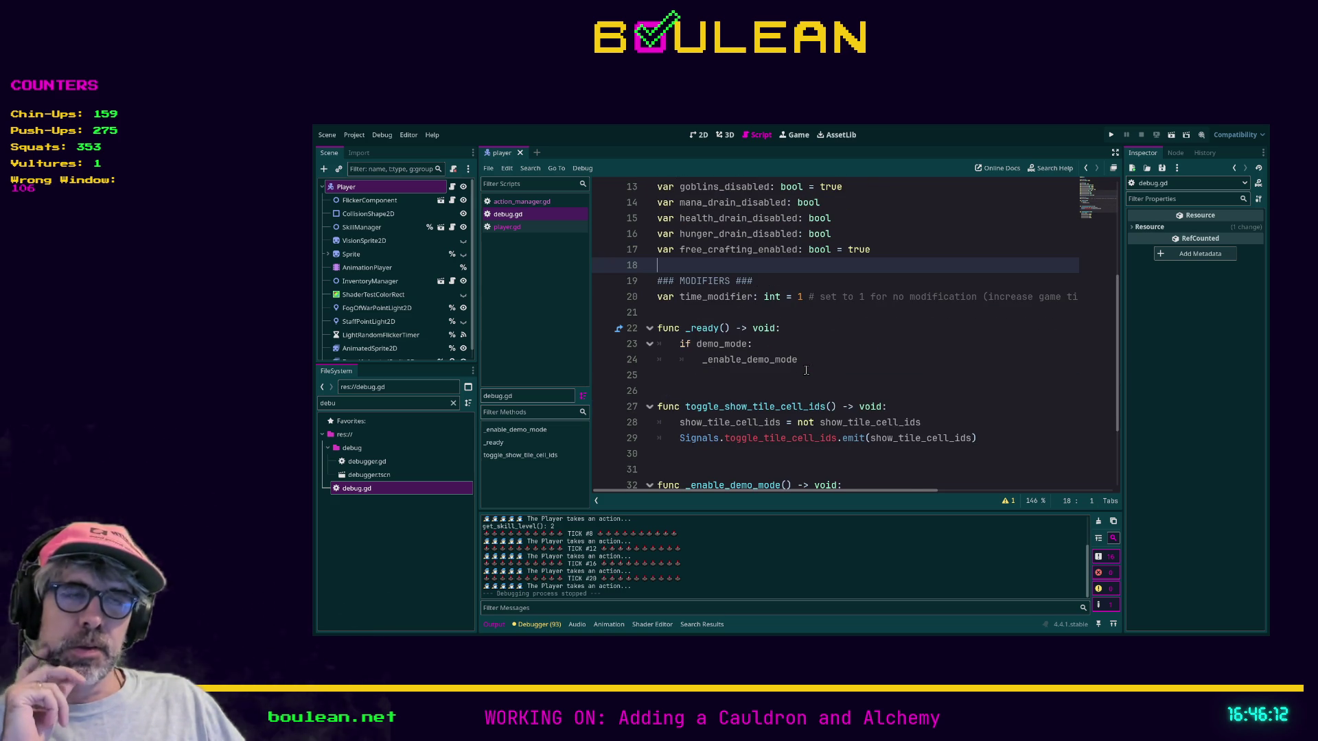
{"action": "scroll", "coordinate": [806, 371], "scroll_direction": "down", "scroll_amount": 2}
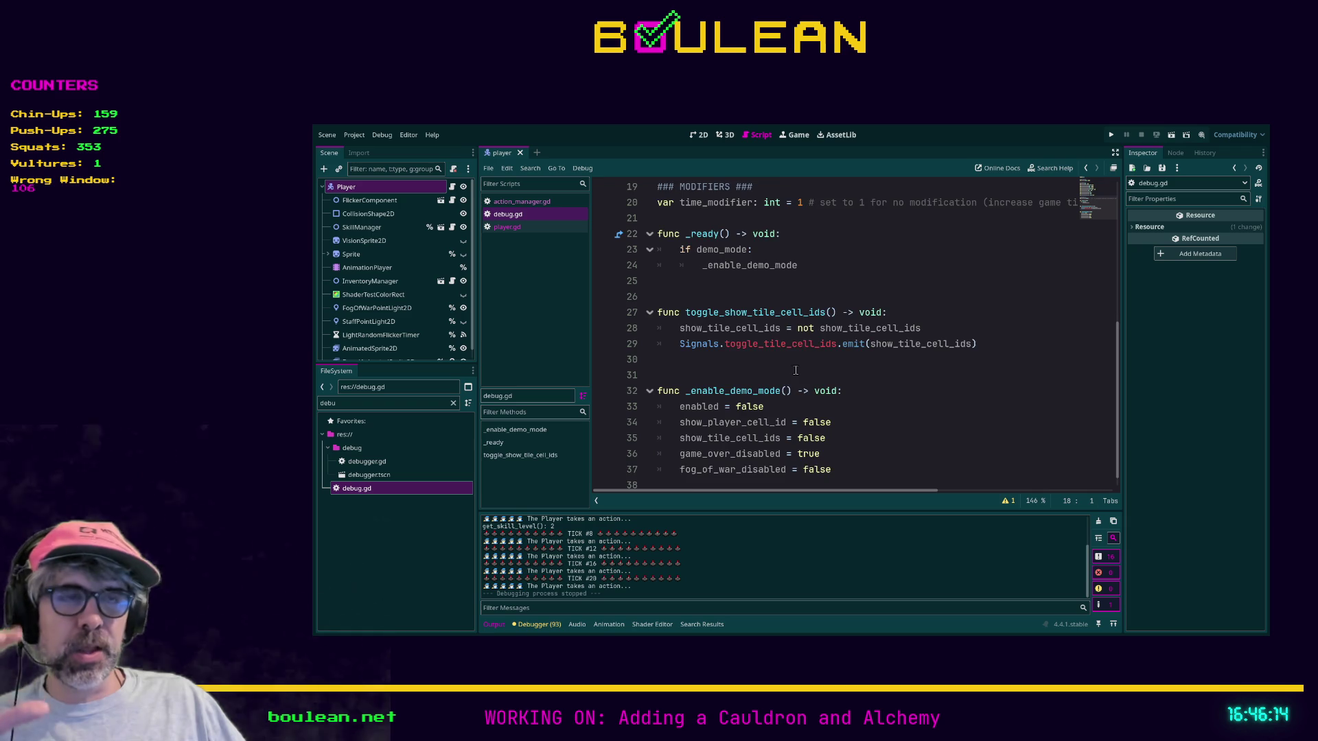
{"action": "scroll", "coordinate": [800, 371], "scroll_direction": "down", "scroll_amount": 1}
{"action": "scroll", "coordinate": [790, 371], "scroll_direction": "up", "scroll_amount": 6}
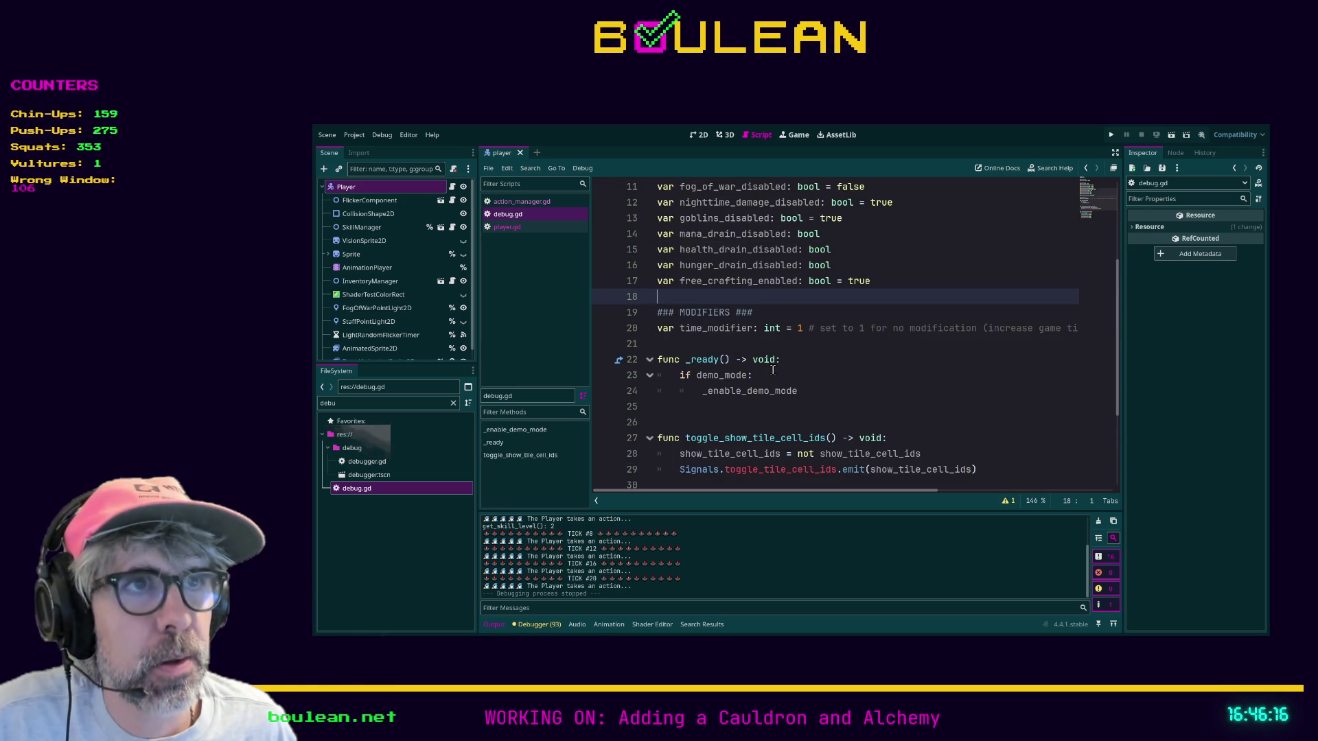
{"action": "double_click", "coordinate": [359, 475]}
{"action": "double_click", "coordinate": [396, 463]}
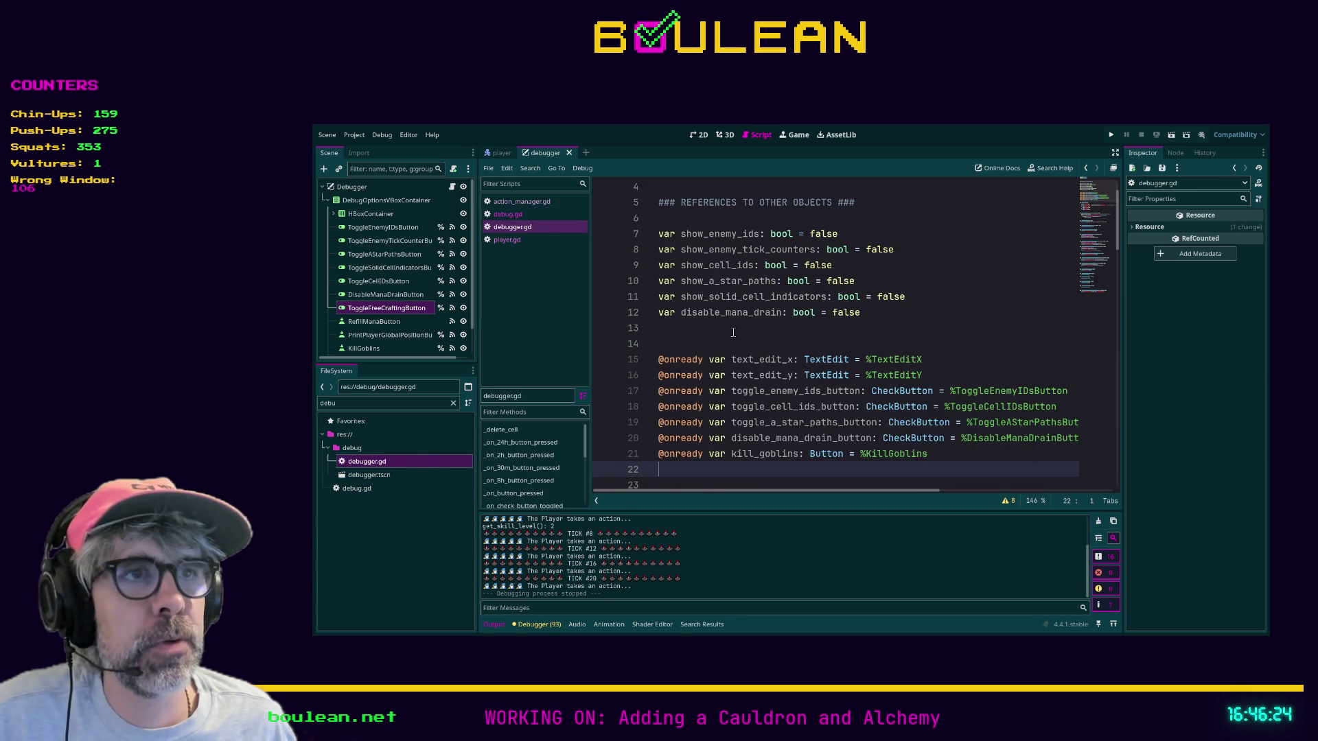
{"action": "scroll", "coordinate": [735, 332], "scroll_direction": "down", "scroll_amount": 2}
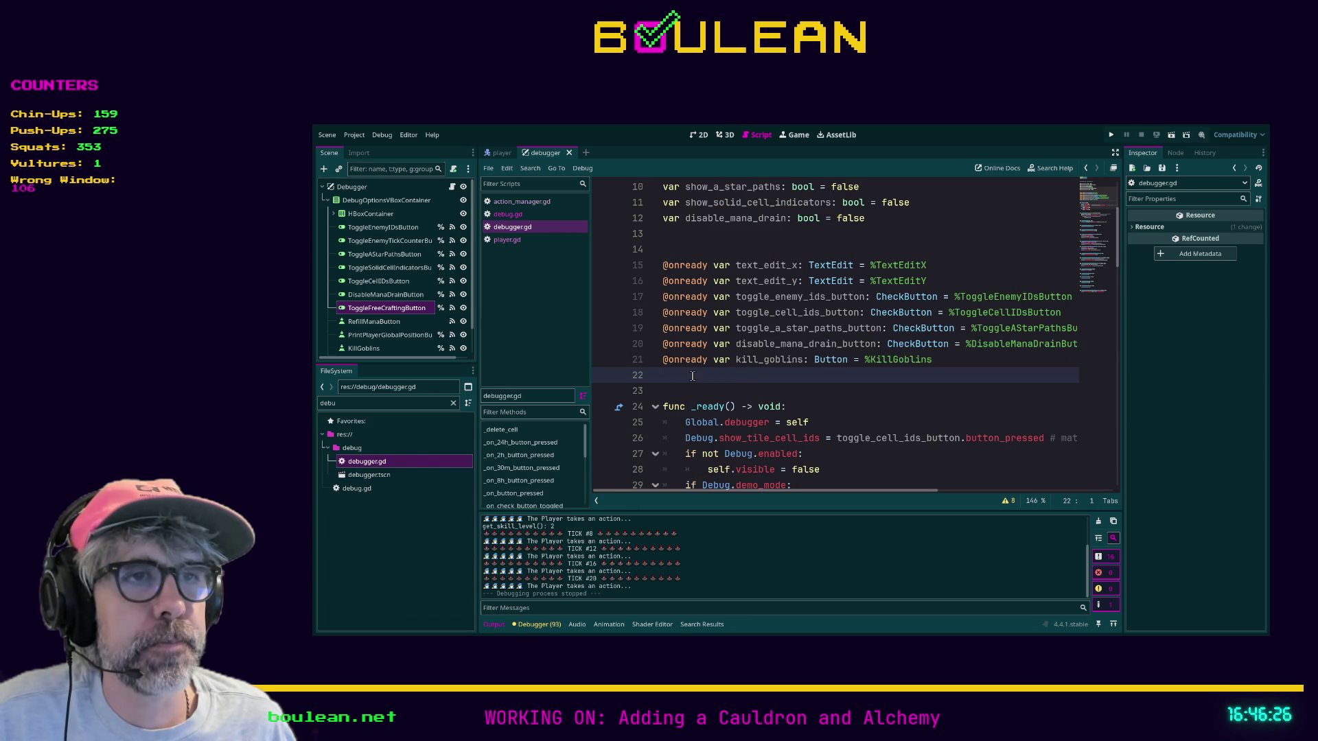
{"action": "scroll", "coordinate": [693, 376], "scroll_direction": "down", "scroll_amount": 1}
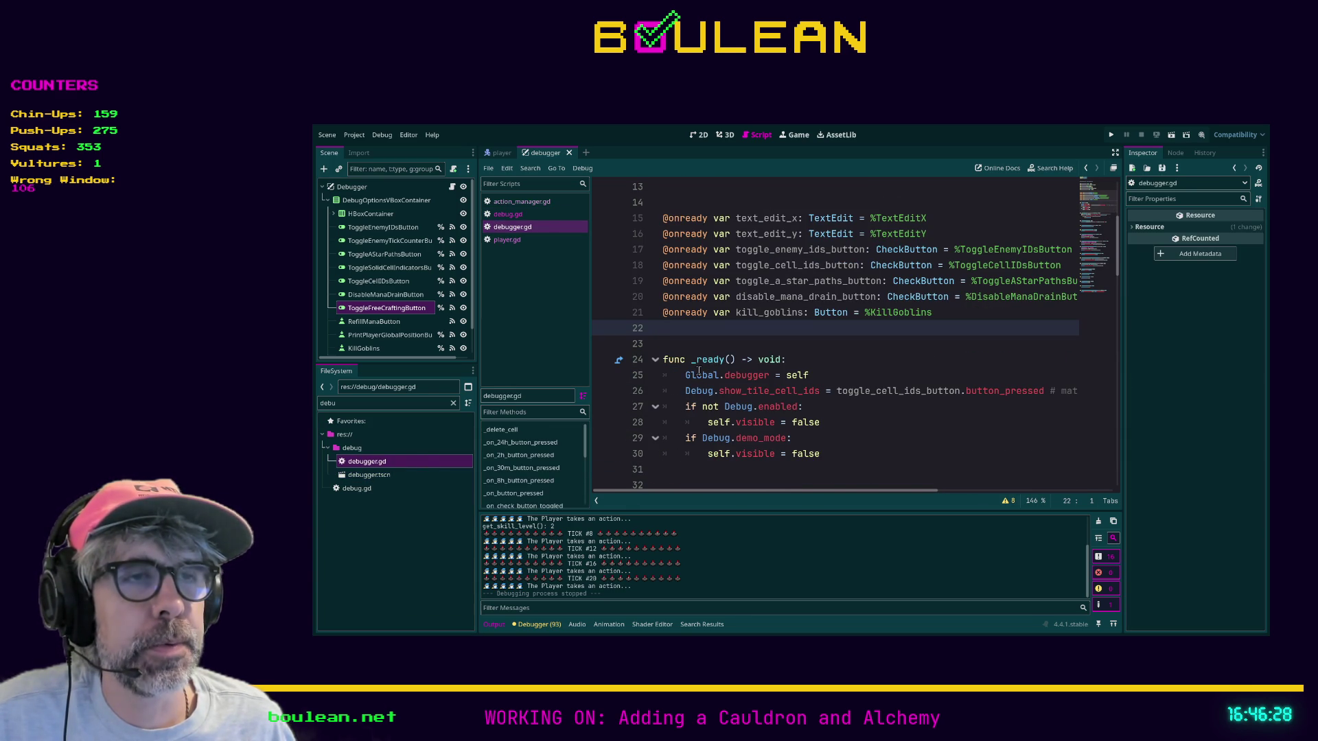
{"action": "scroll", "coordinate": [722, 360], "scroll_direction": "down", "scroll_amount": 2}
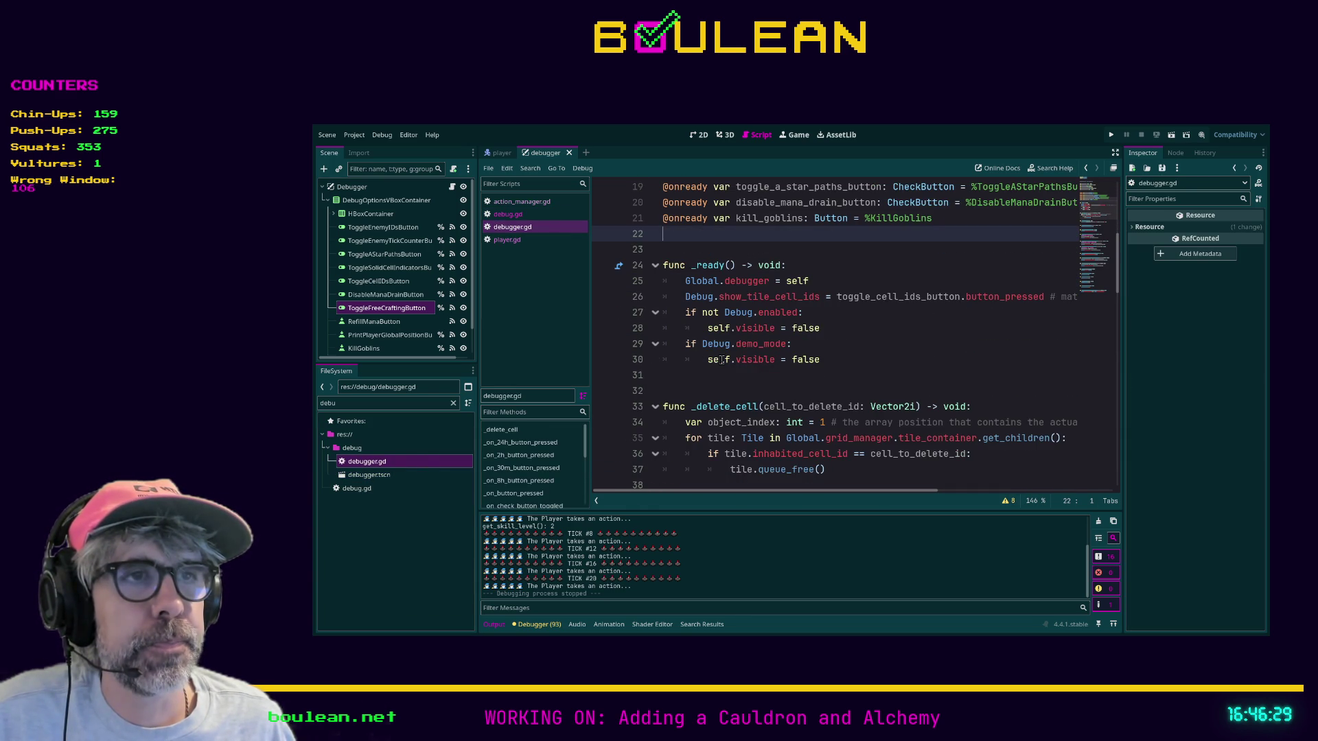
{"action": "left_click", "coordinate": [669, 386]}
{"action": "scroll", "coordinate": [674, 385], "scroll_direction": "down", "scroll_amount": 5}
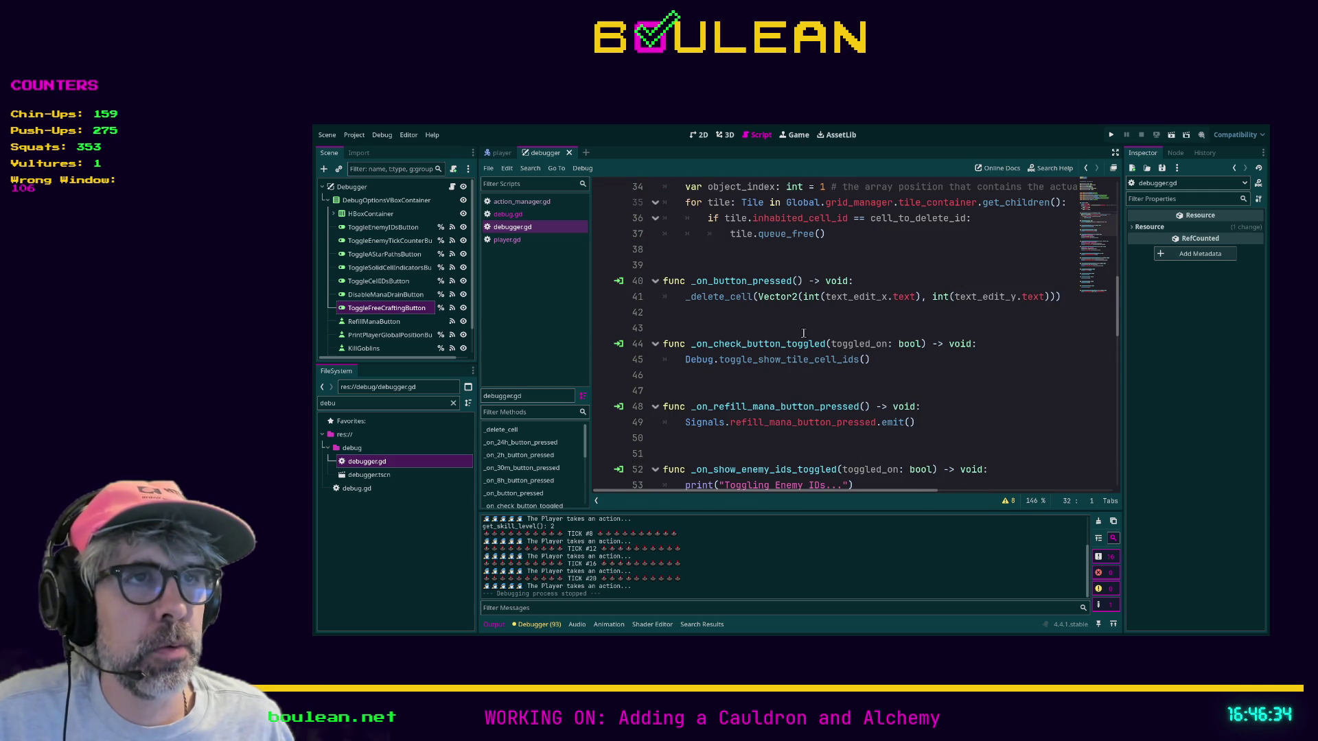
{"action": "scroll", "coordinate": [803, 333], "scroll_direction": "down", "scroll_amount": 2}
{"action": "scroll", "coordinate": [732, 367], "scroll_direction": "up", "scroll_amount": 4}
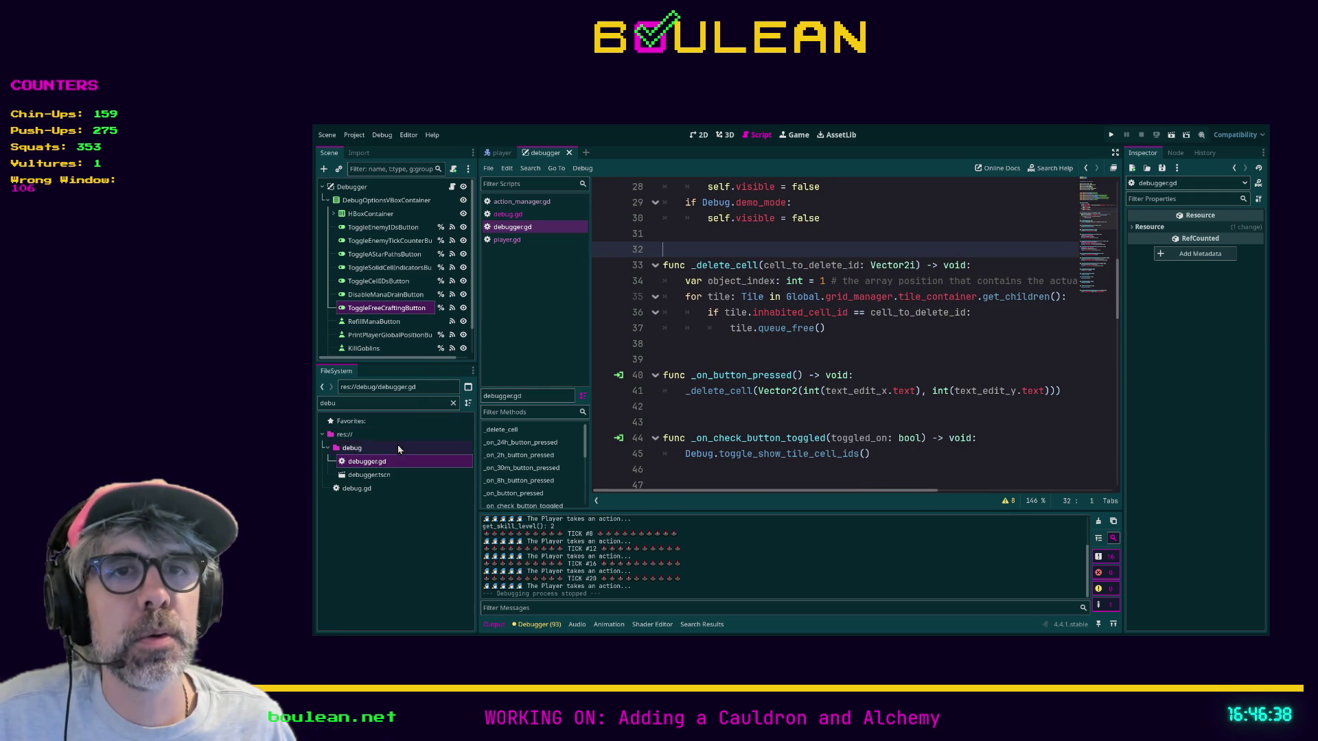
{"action": "left_click", "coordinate": [377, 477]}
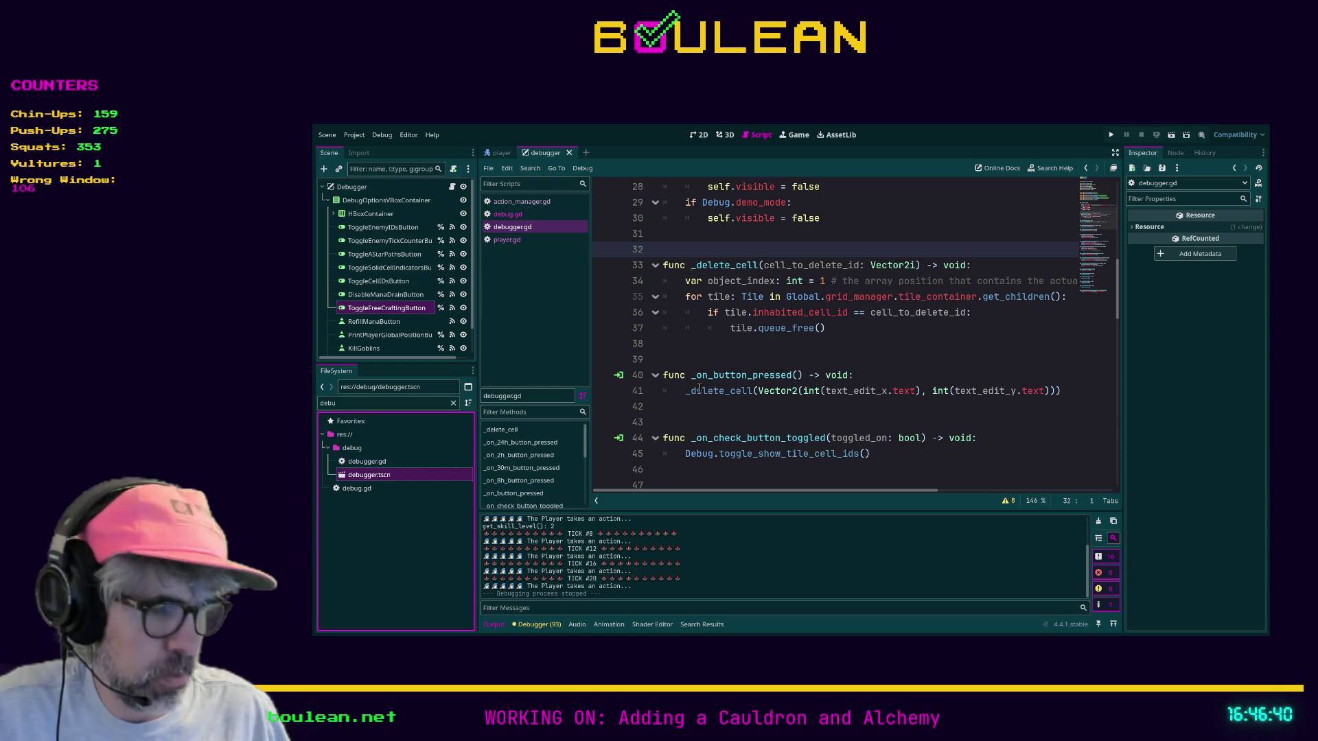
{"action": "key", "text": "ctrl+shift+F11"}
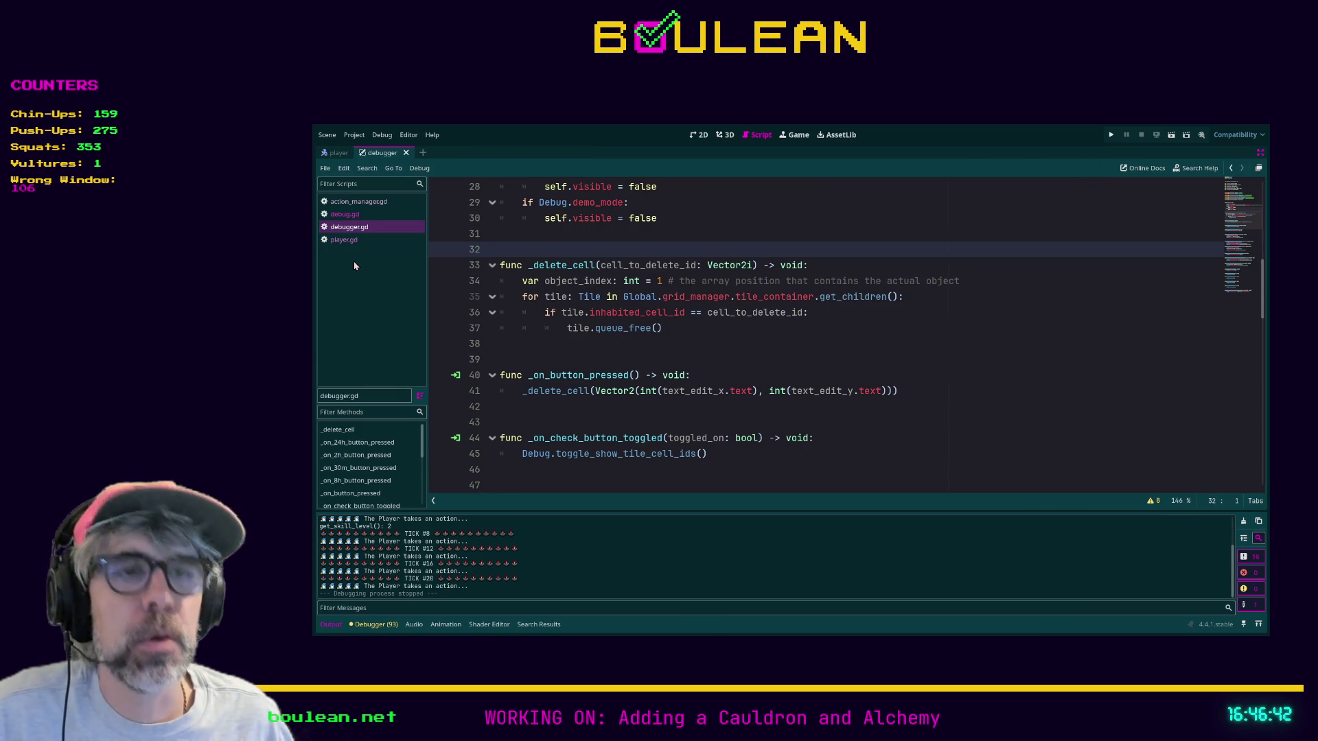
{"action": "key", "text": "ctrl+shift+F11"}
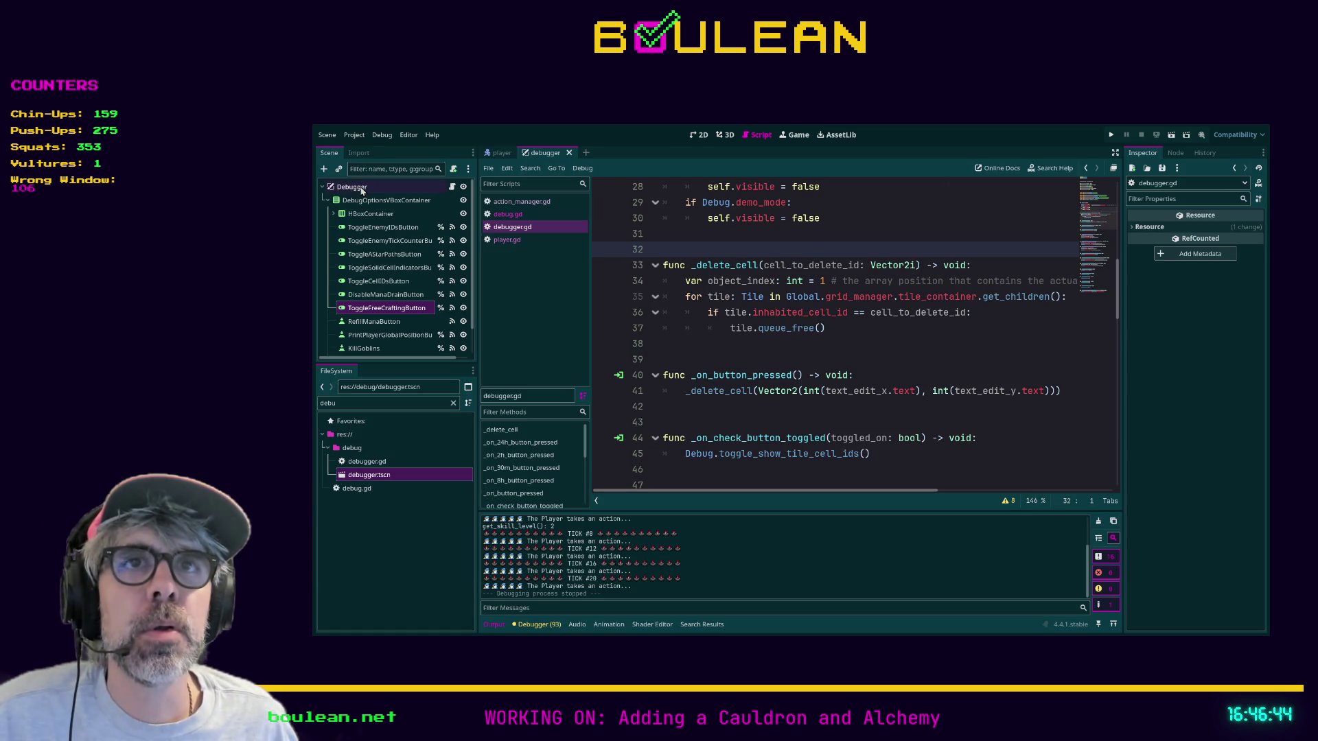
{"action": "left_click", "coordinate": [361, 186]}
{"action": "left_click", "coordinate": [700, 134]}
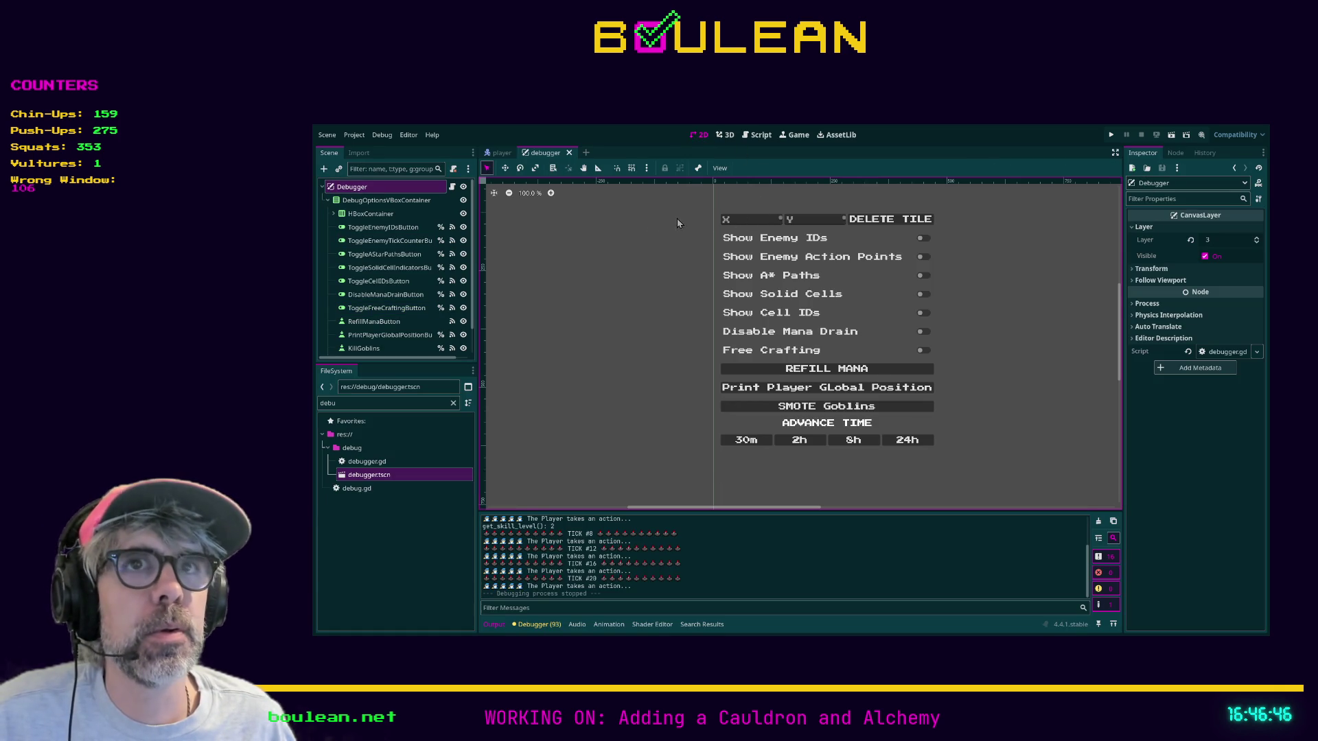
{"action": "scroll", "coordinate": [470, 269], "scroll_direction": "down", "scroll_amount": 2}
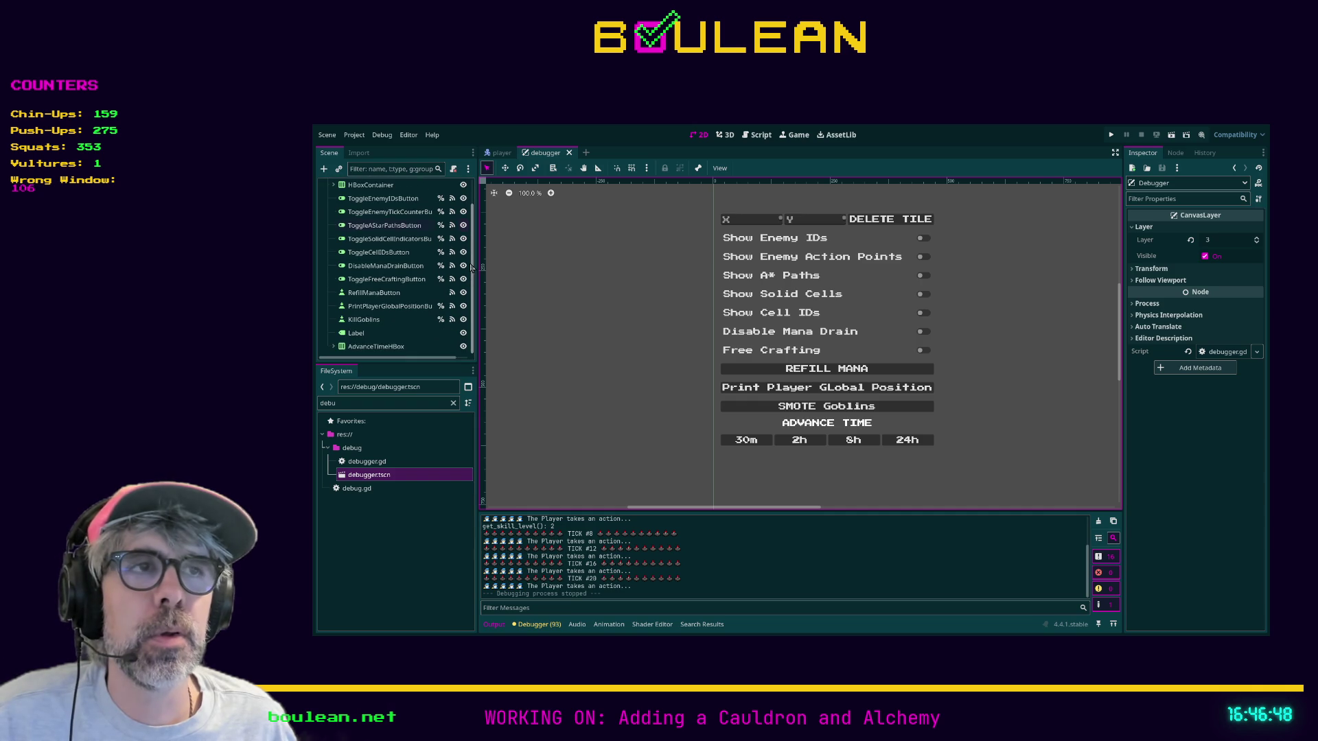
{"action": "scroll", "coordinate": [470, 271], "scroll_direction": "up", "scroll_amount": 2}
{"action": "scroll", "coordinate": [665, 330], "scroll_direction": "down", "scroll_amount": 3}
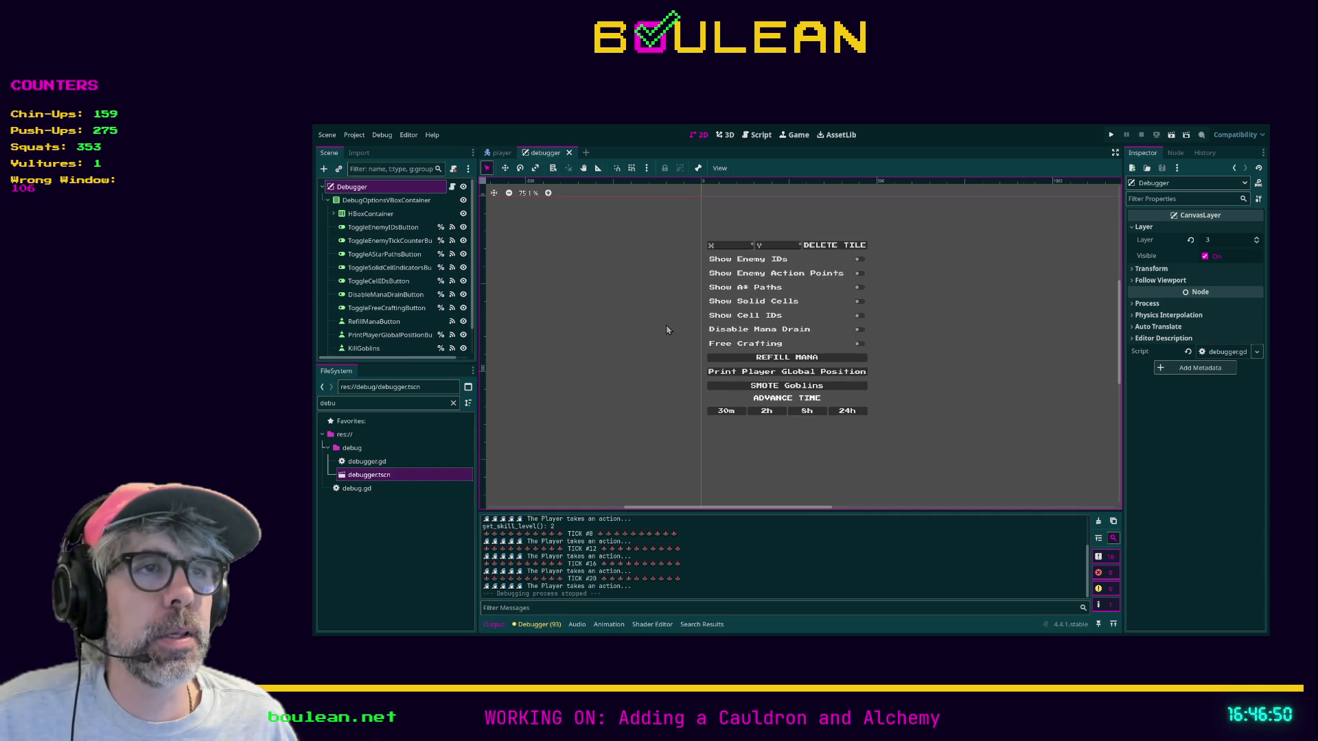
{"action": "left_click", "coordinate": [757, 141]}
{"action": "left_click", "coordinate": [721, 329]}
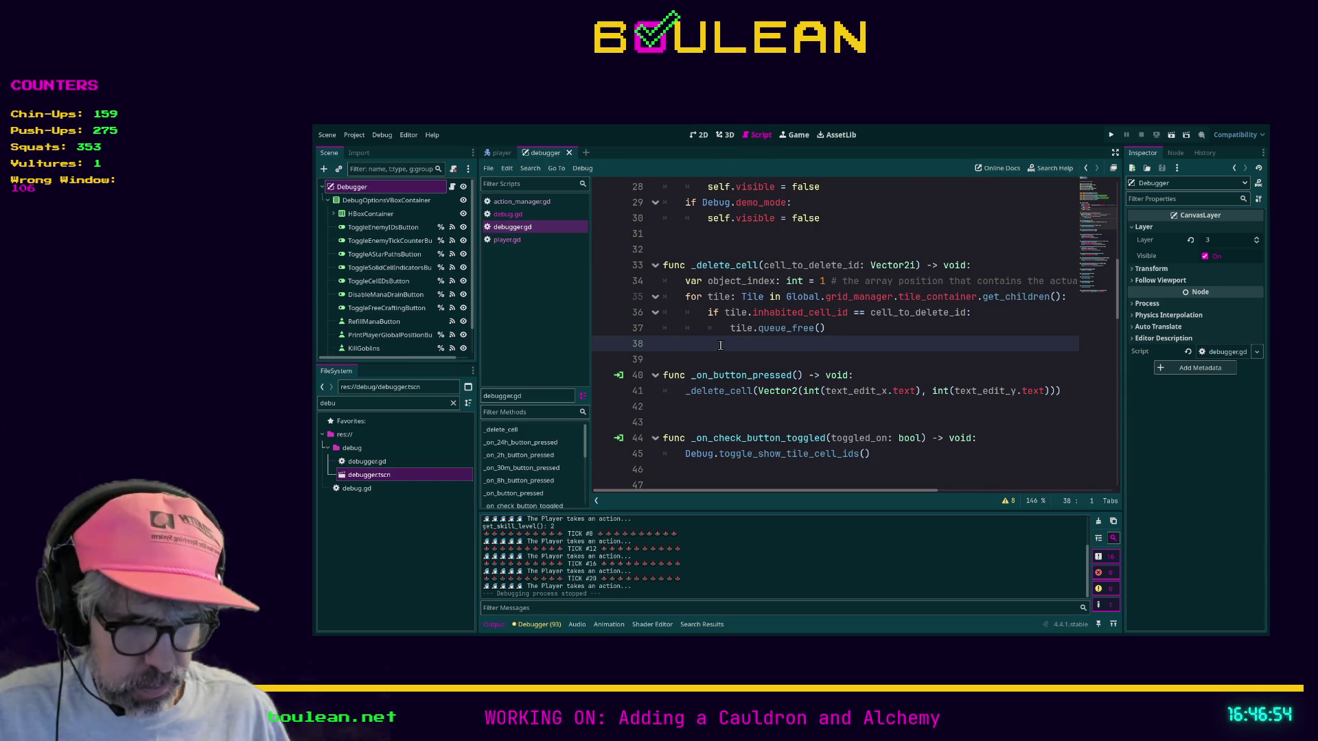
Search debugger.gd for 'player', step to the next match, then select debug.gd in FileSystem
{"action": "key", "text": "ctrl+f"}
{"action": "type", "text": "player"}
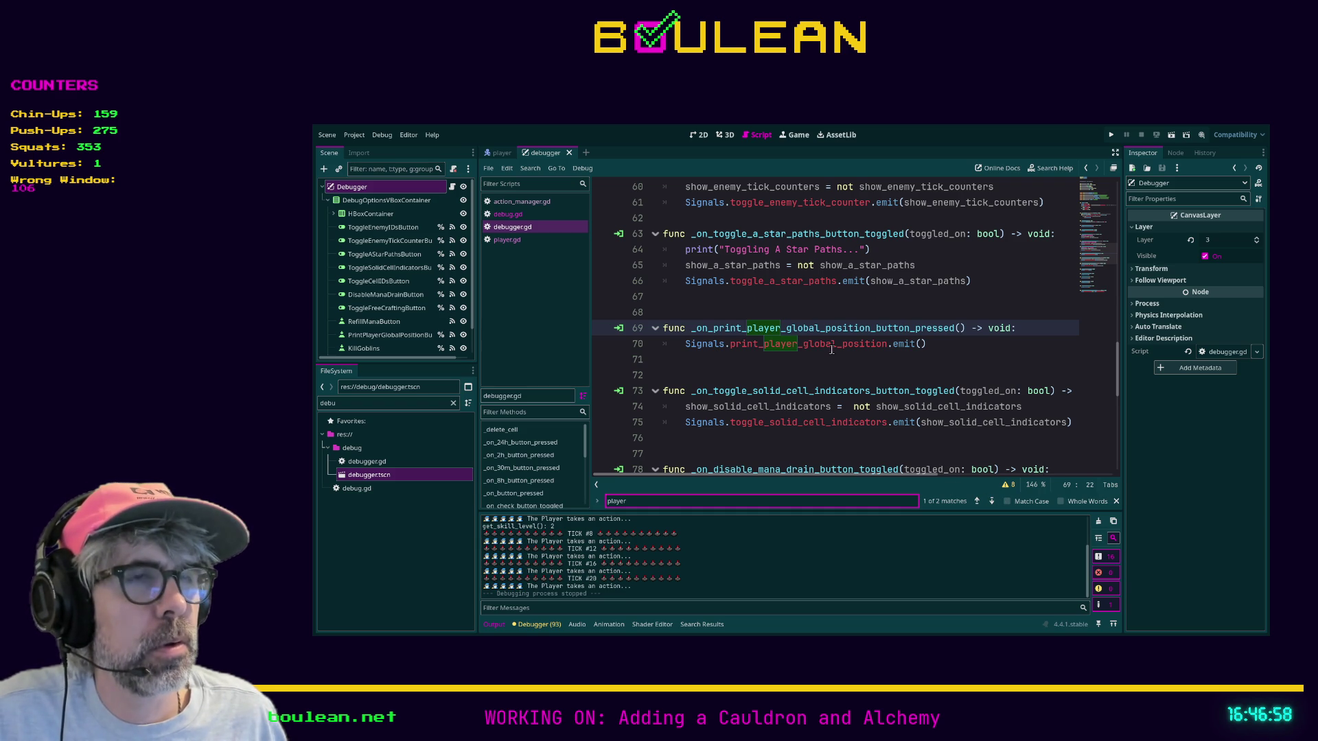
{"action": "left_click", "coordinate": [993, 502]}
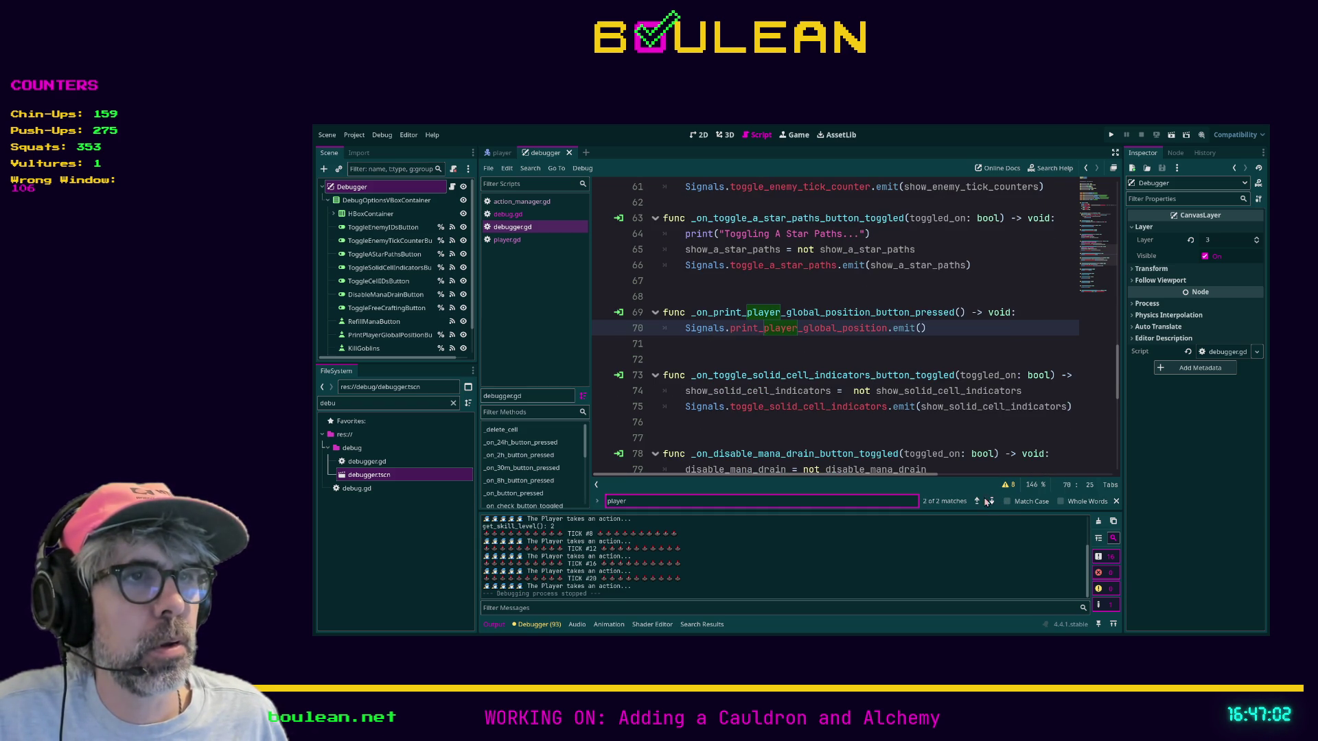
{"action": "scroll", "coordinate": [789, 403], "scroll_direction": "up", "scroll_amount": 15}
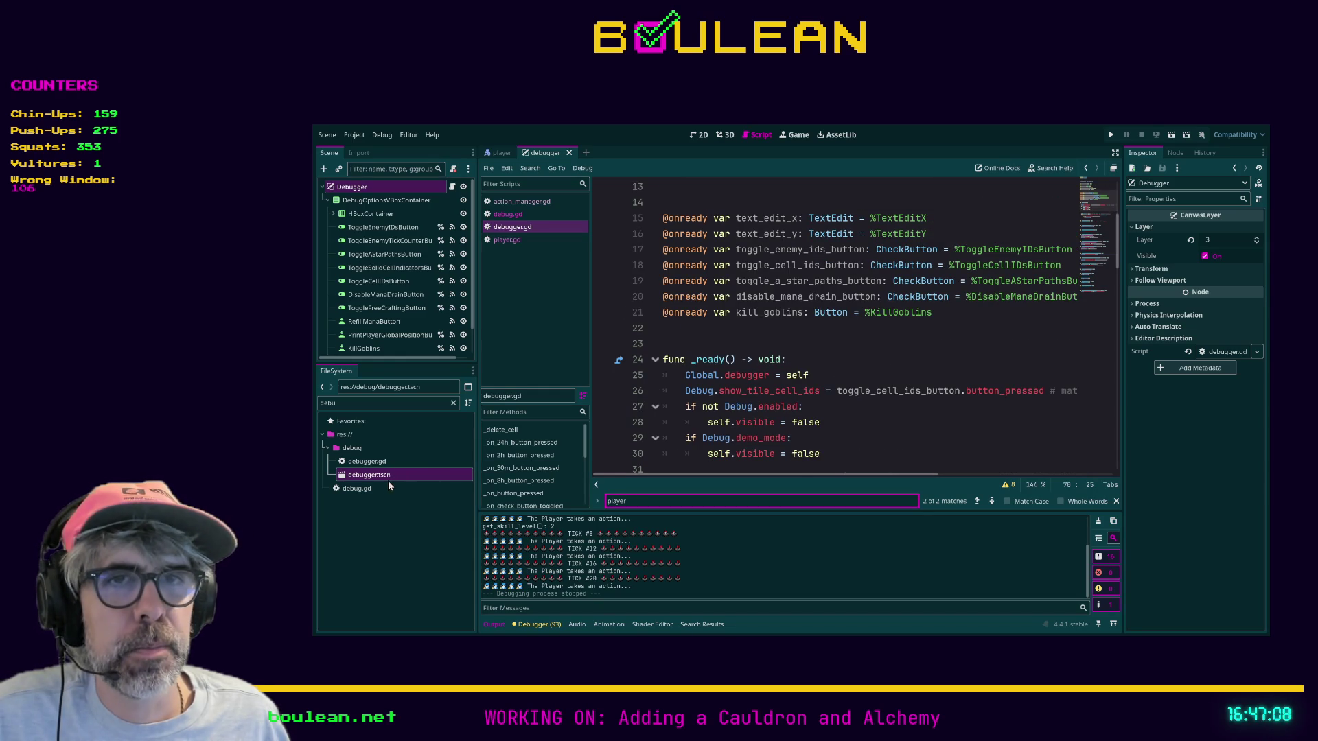
{"action": "left_click", "coordinate": [367, 491]}
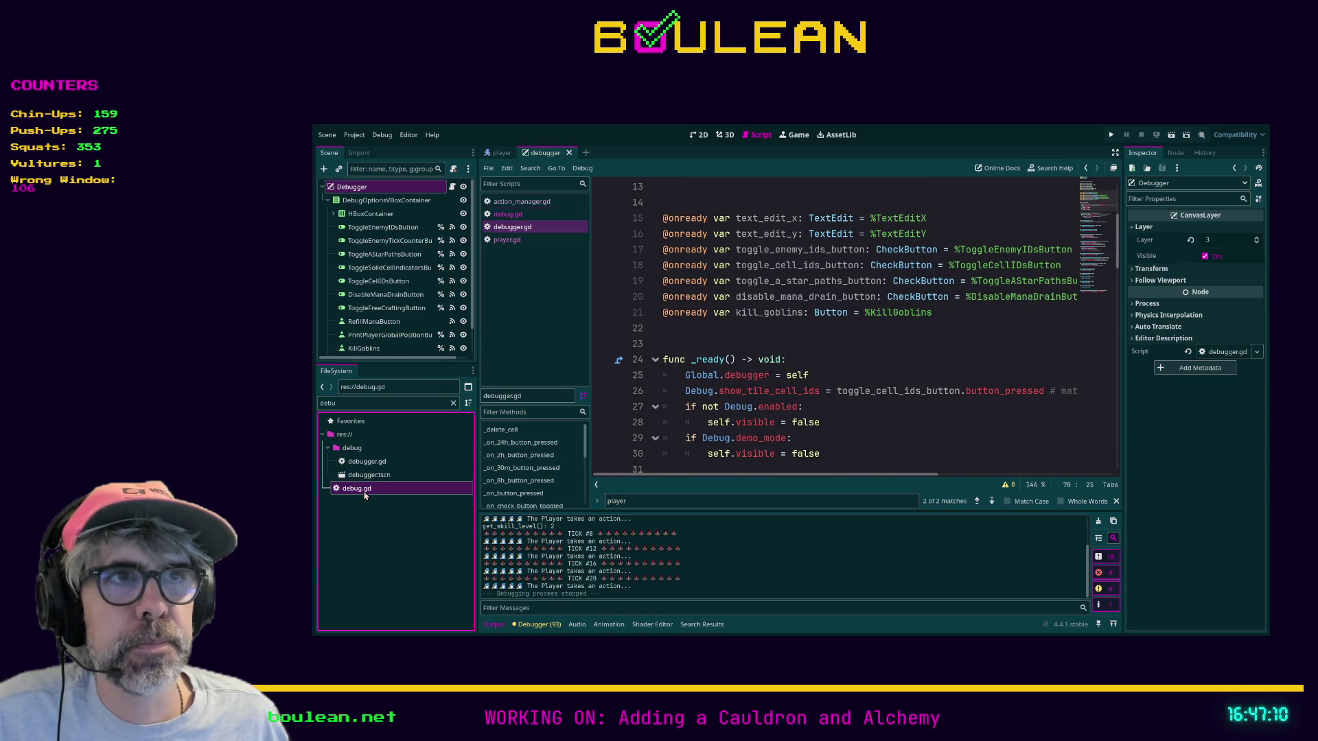
Open debug.gd, then filter FileSystem for 'game' and open game.tscn
{"action": "double_click", "coordinate": [364, 491]}
{"action": "scroll", "coordinate": [870, 389], "scroll_direction": "down", "scroll_amount": 2}
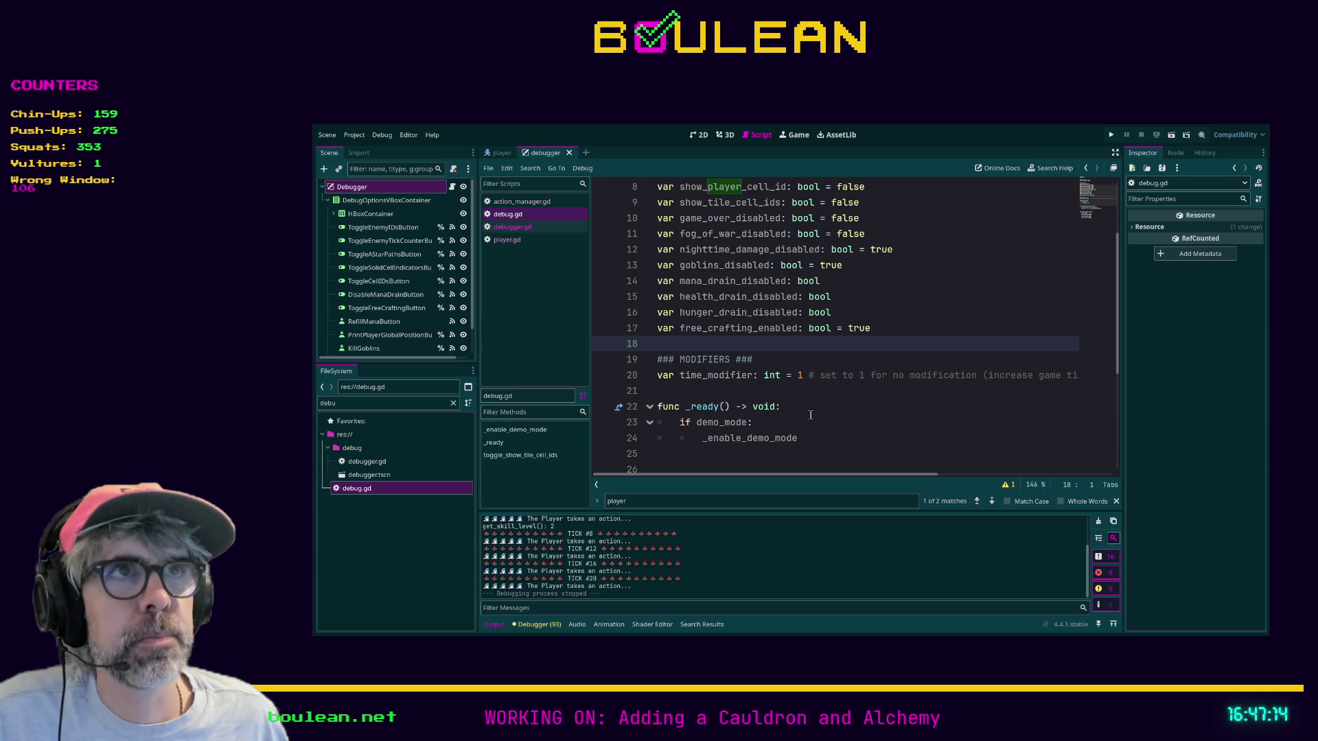
{"action": "left_click", "coordinate": [407, 405]}
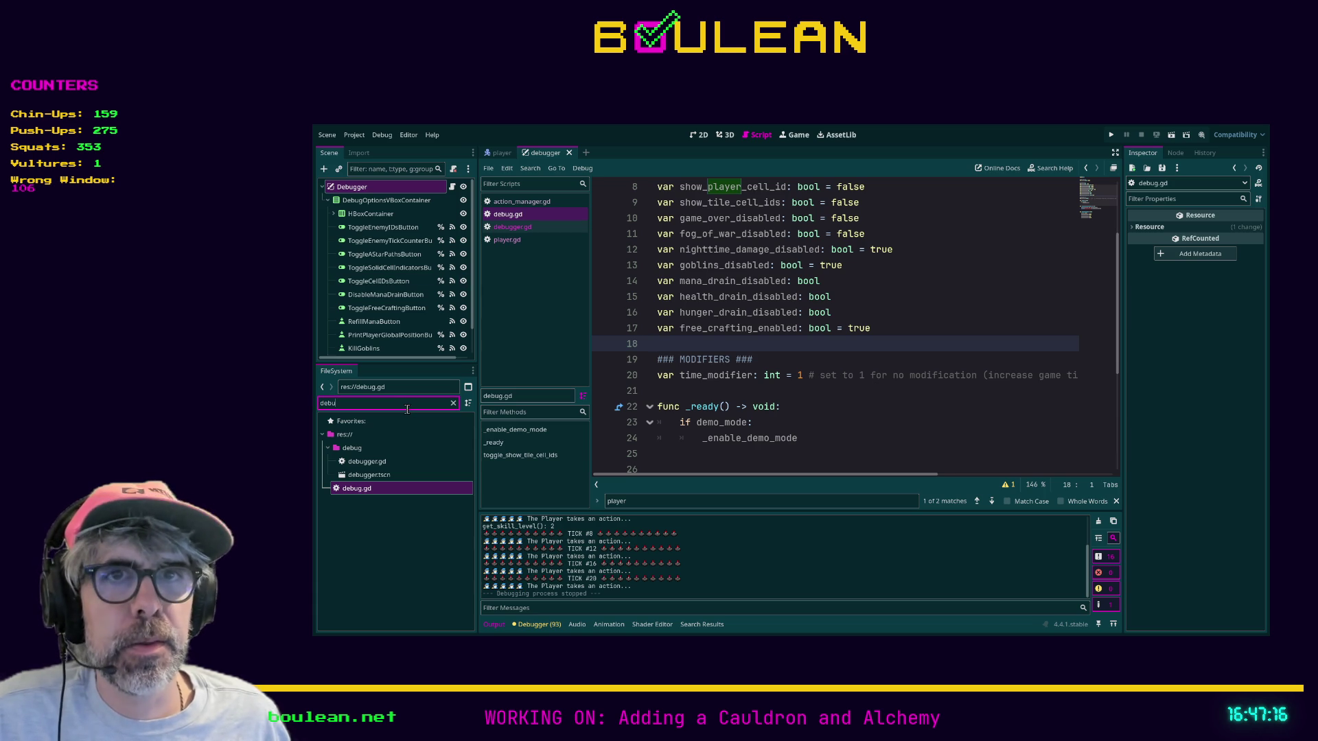
{"action": "key", "text": "BackSpace"}
{"action": "key", "text": "BackSpace"}
{"action": "key", "text": "BackSpace"}
{"action": "type", "text": "game"}
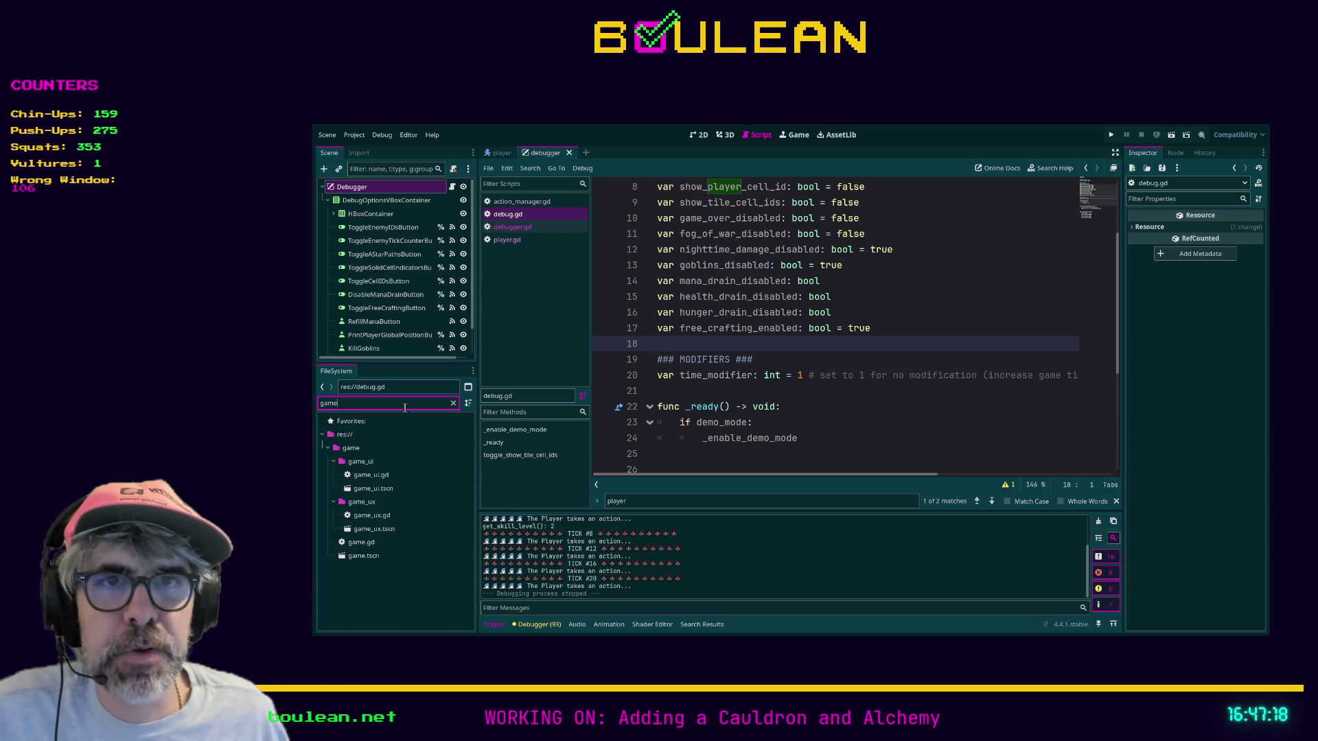
{"action": "double_click", "coordinate": [364, 558]}
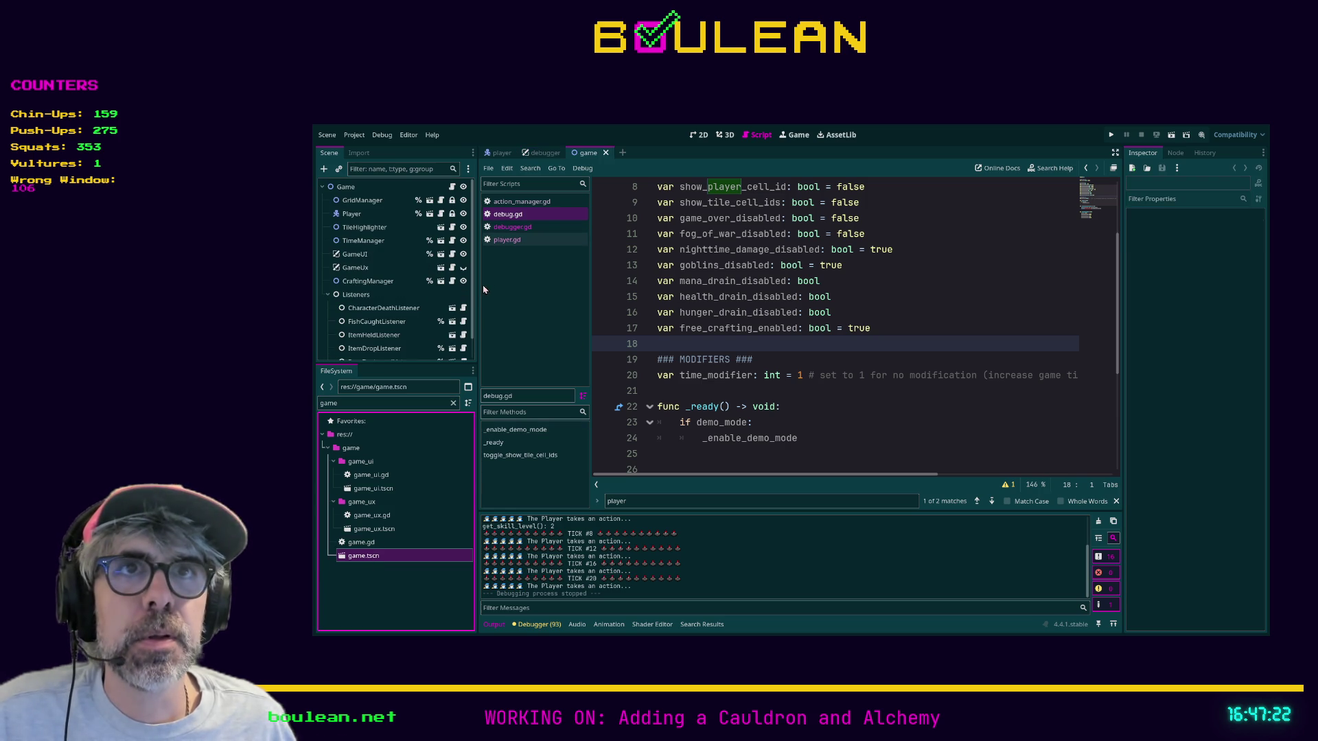
Widen the left docks, collapse Listeners, and show the game scene with Player in 2D
{"action": "left_click_drag", "start_coordinate": [478, 286], "coordinate": [549, 287]}
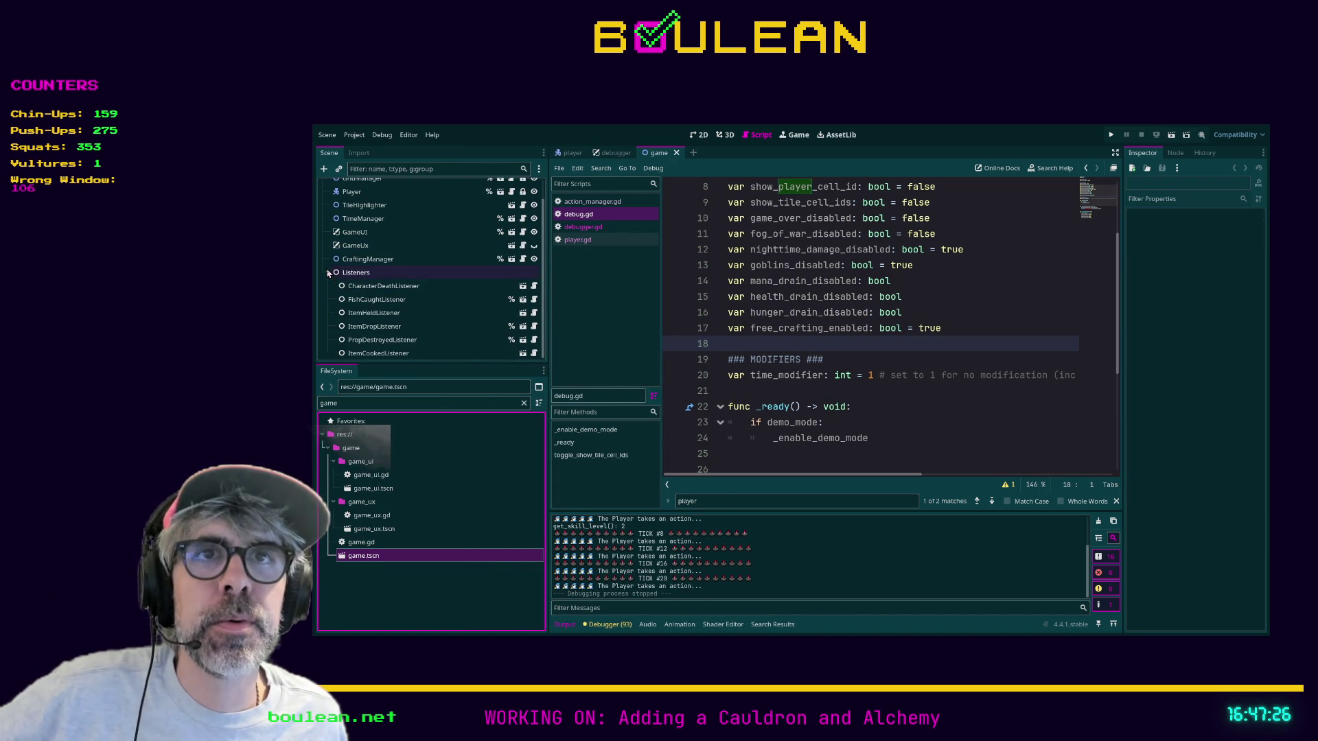
{"action": "left_click", "coordinate": [328, 294]}
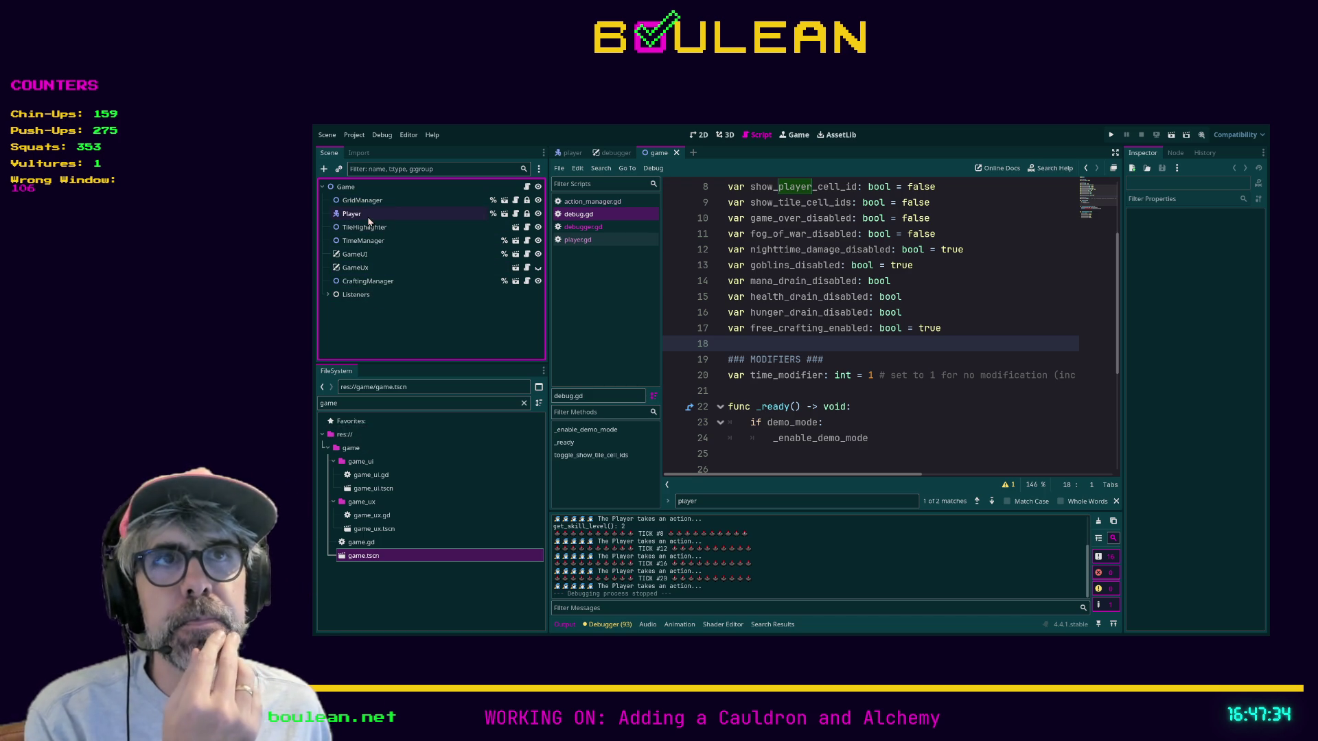
{"action": "left_click", "coordinate": [368, 218]}
{"action": "left_click", "coordinate": [699, 134]}
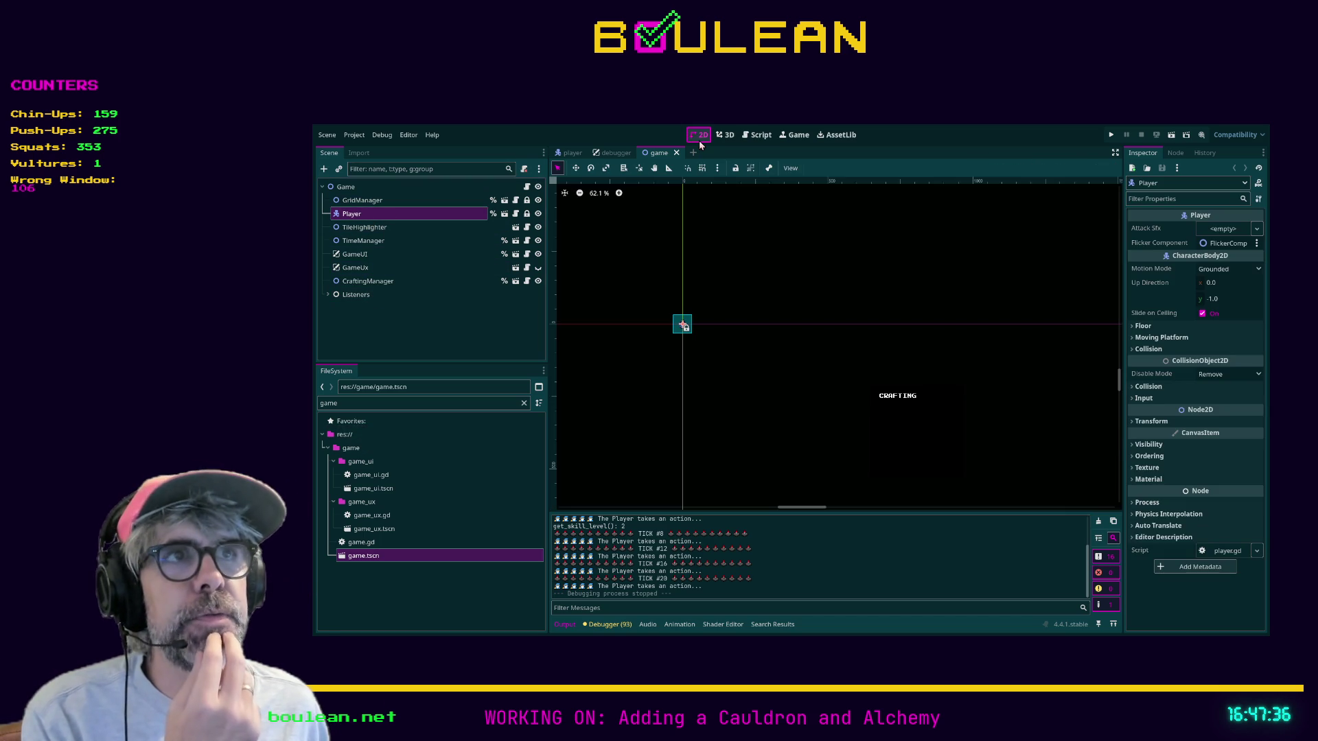
Add a new ColorRect child node under the Game root
{"action": "scroll", "coordinate": [728, 319], "scroll_direction": "up", "scroll_amount": 2}
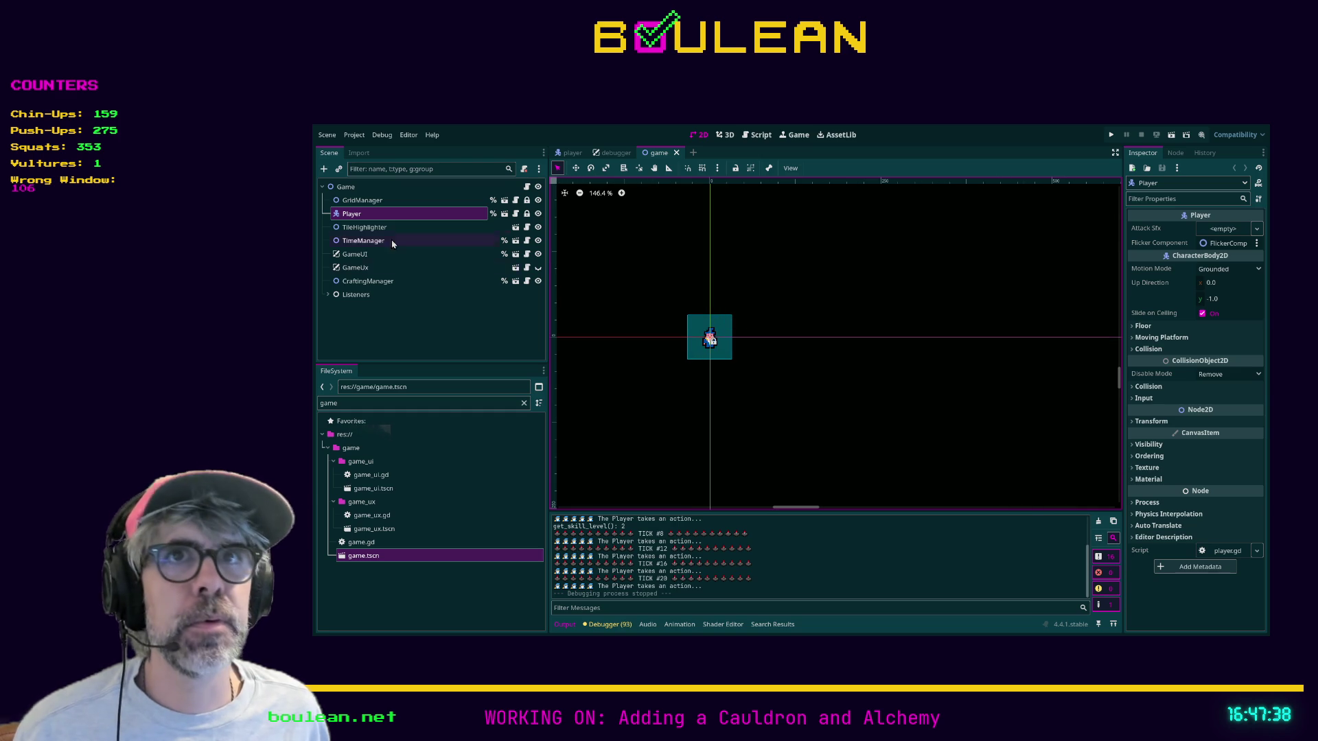
{"action": "left_click", "coordinate": [376, 187]}
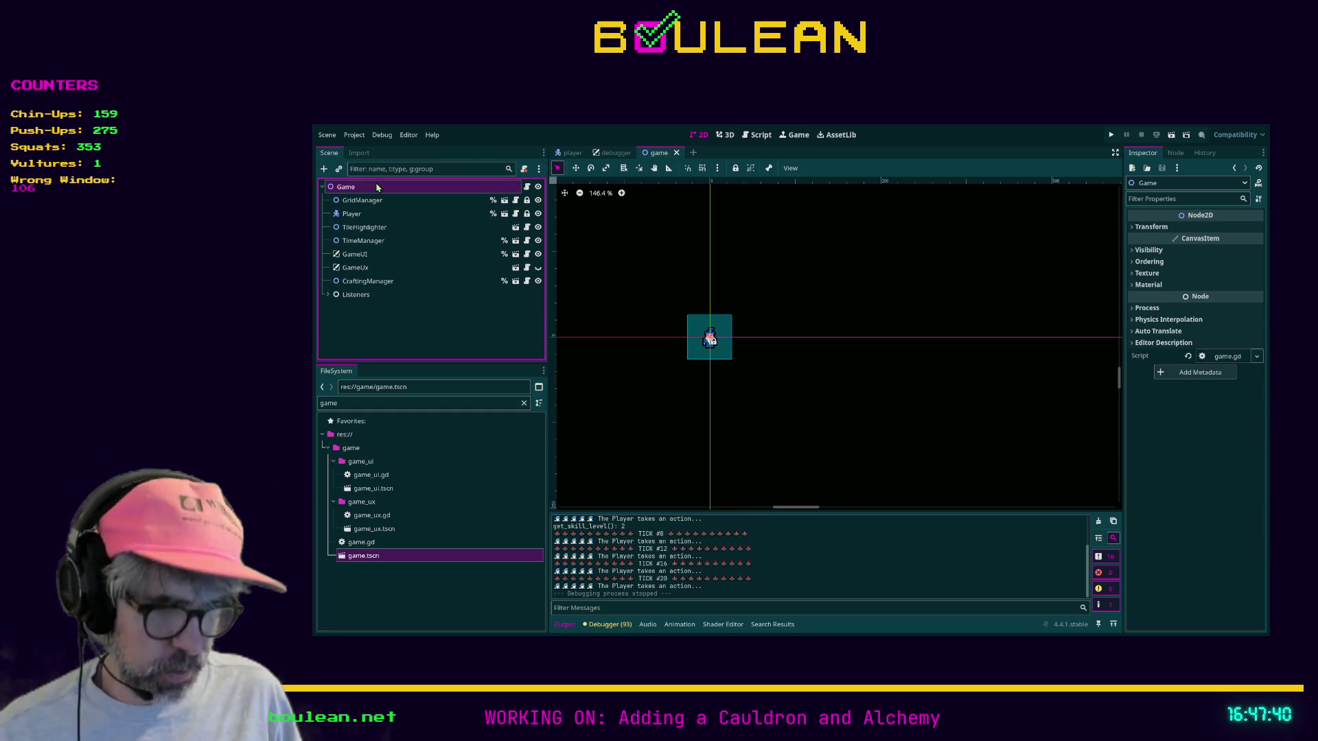
{"action": "key", "text": "ctrl+a"}
{"action": "key", "text": "Return"}
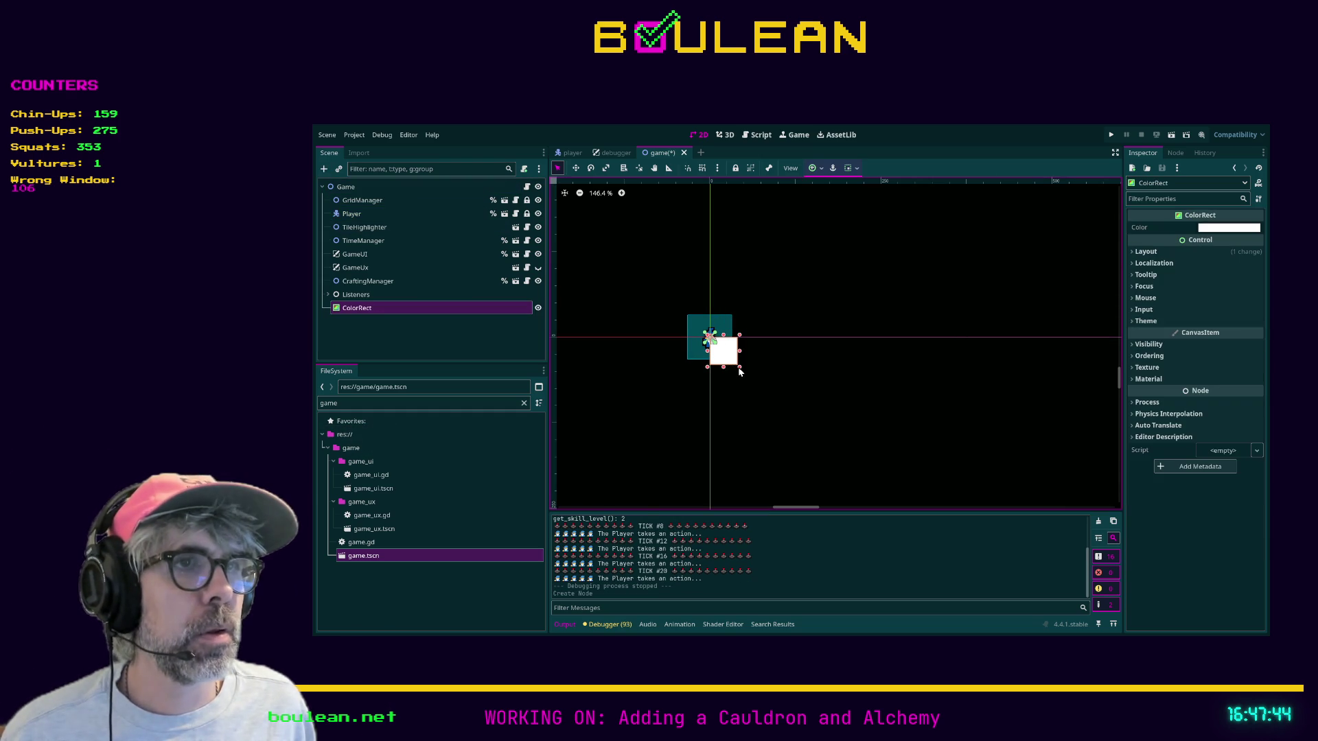
Expand the ColorRect's Layout and Transform properties and set its Size to 17 × 17
{"action": "left_click", "coordinate": [1212, 227]}
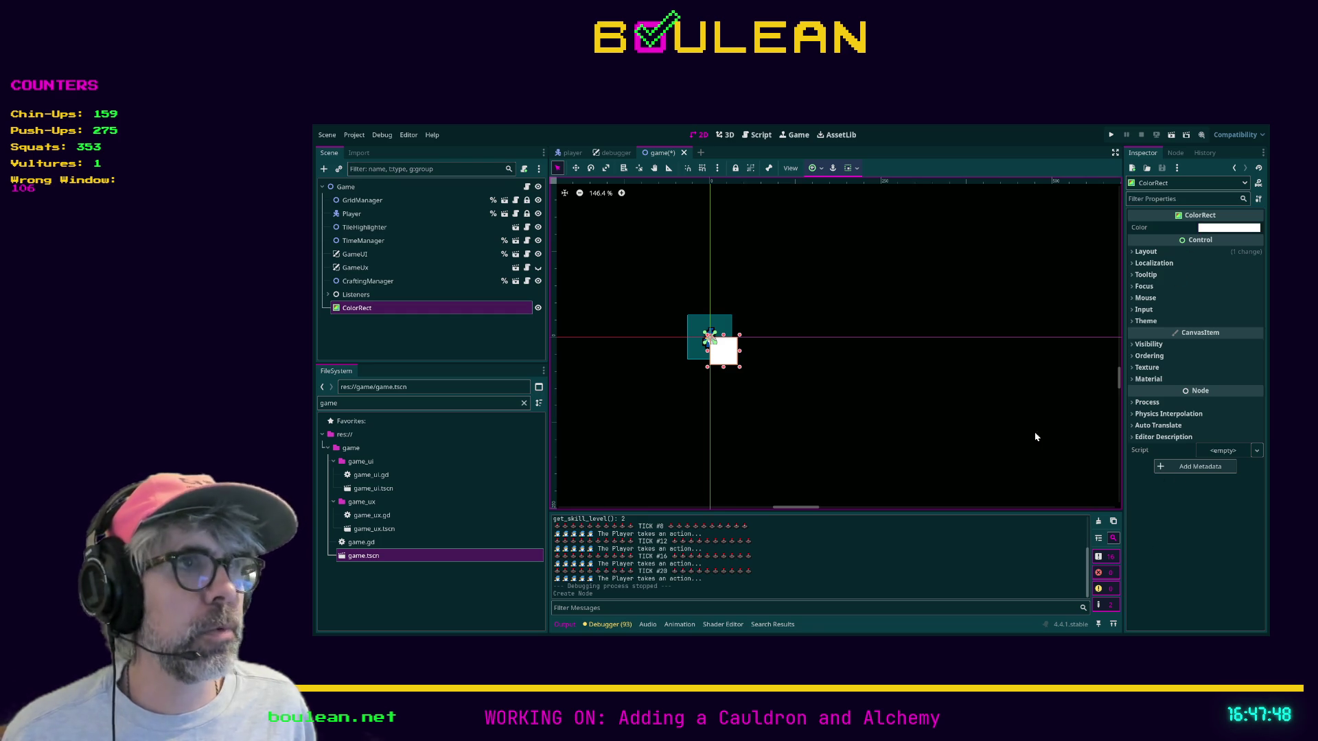
{"action": "left_click", "coordinate": [1171, 254]}
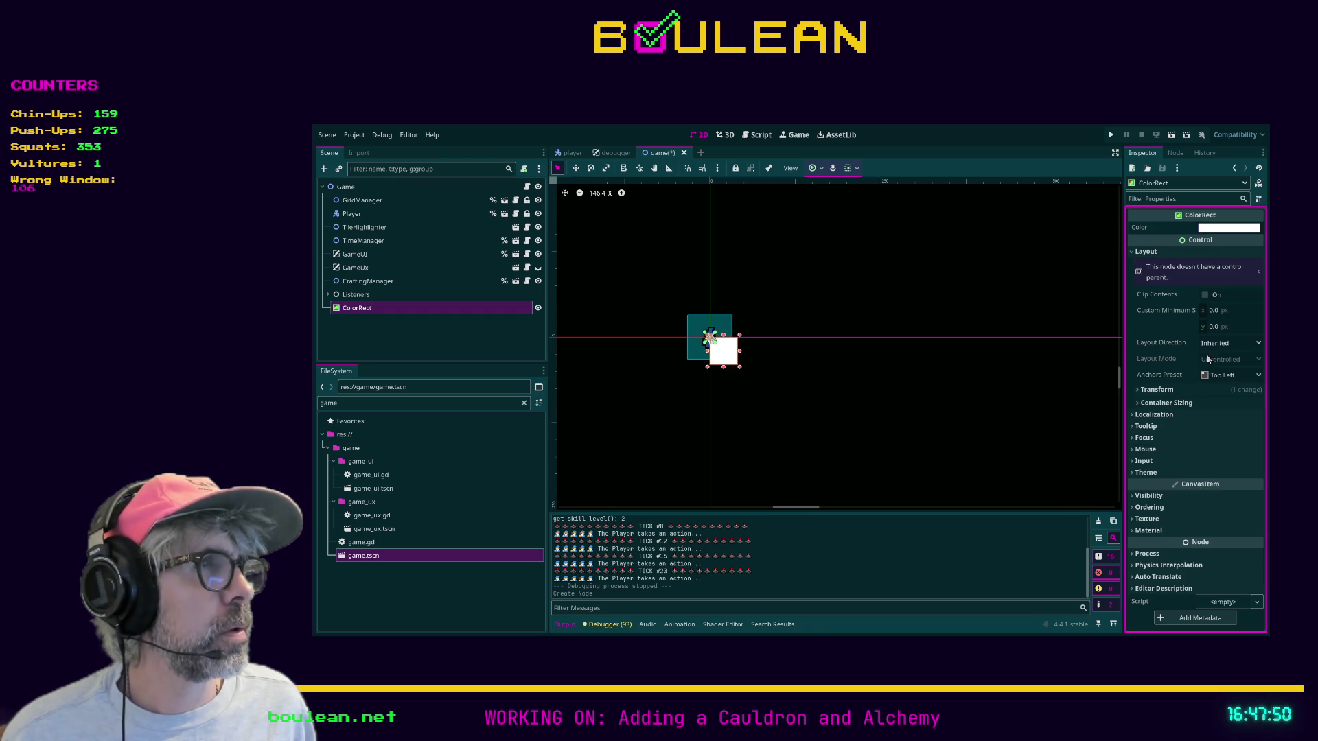
{"action": "left_click", "coordinate": [1215, 374]}
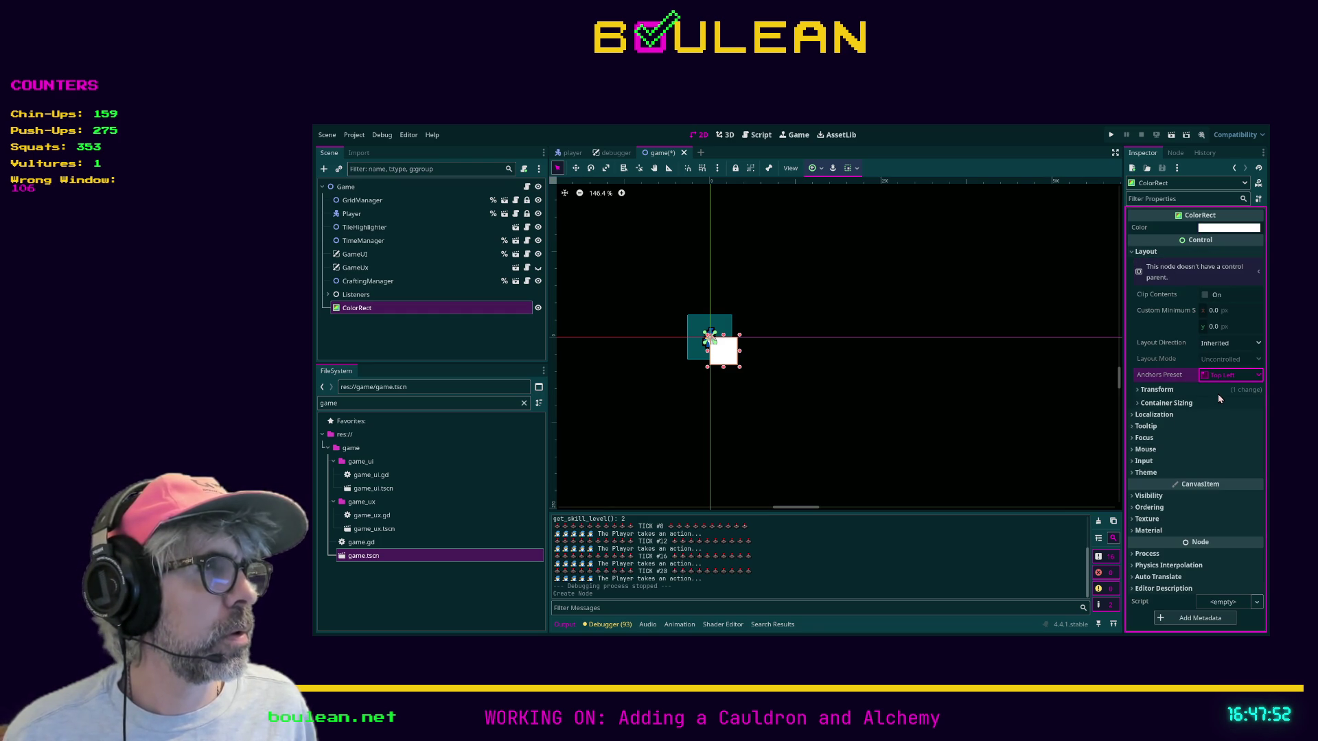
{"action": "left_click", "coordinate": [1193, 390]}
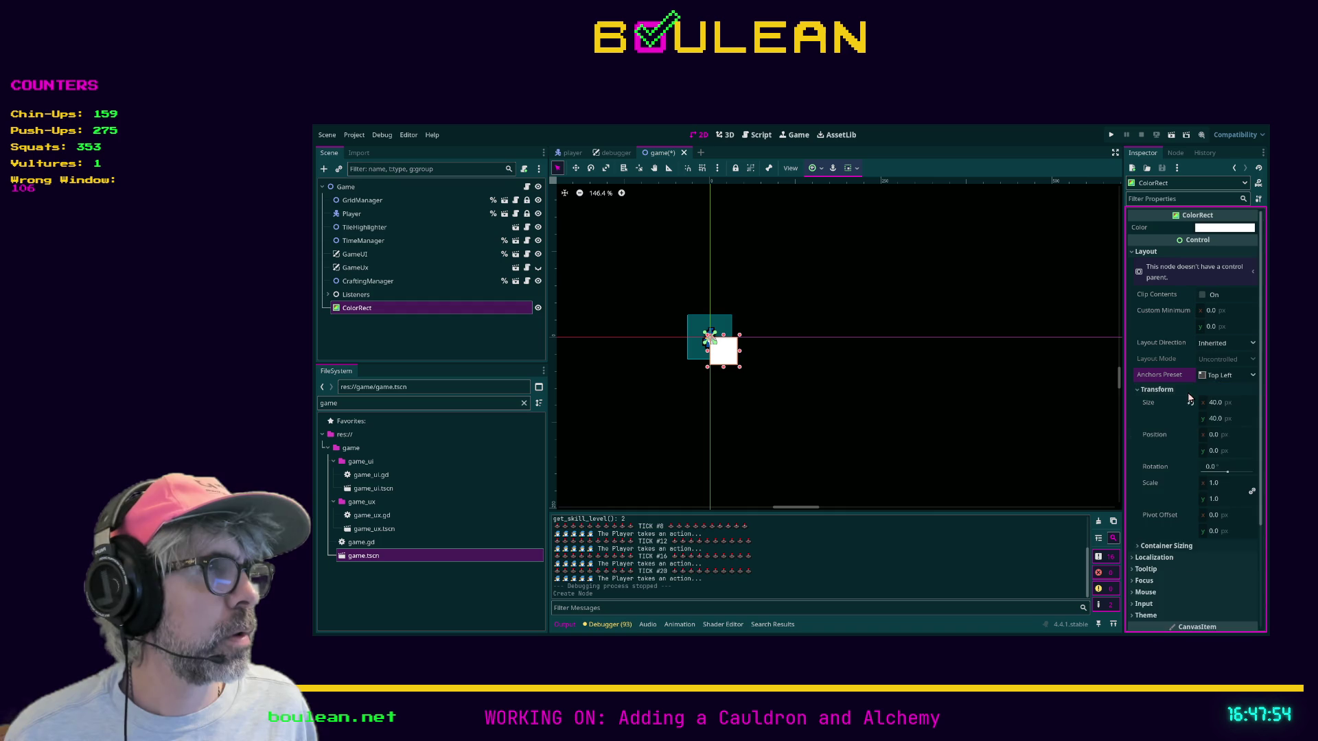
{"action": "left_click", "coordinate": [1214, 403]}
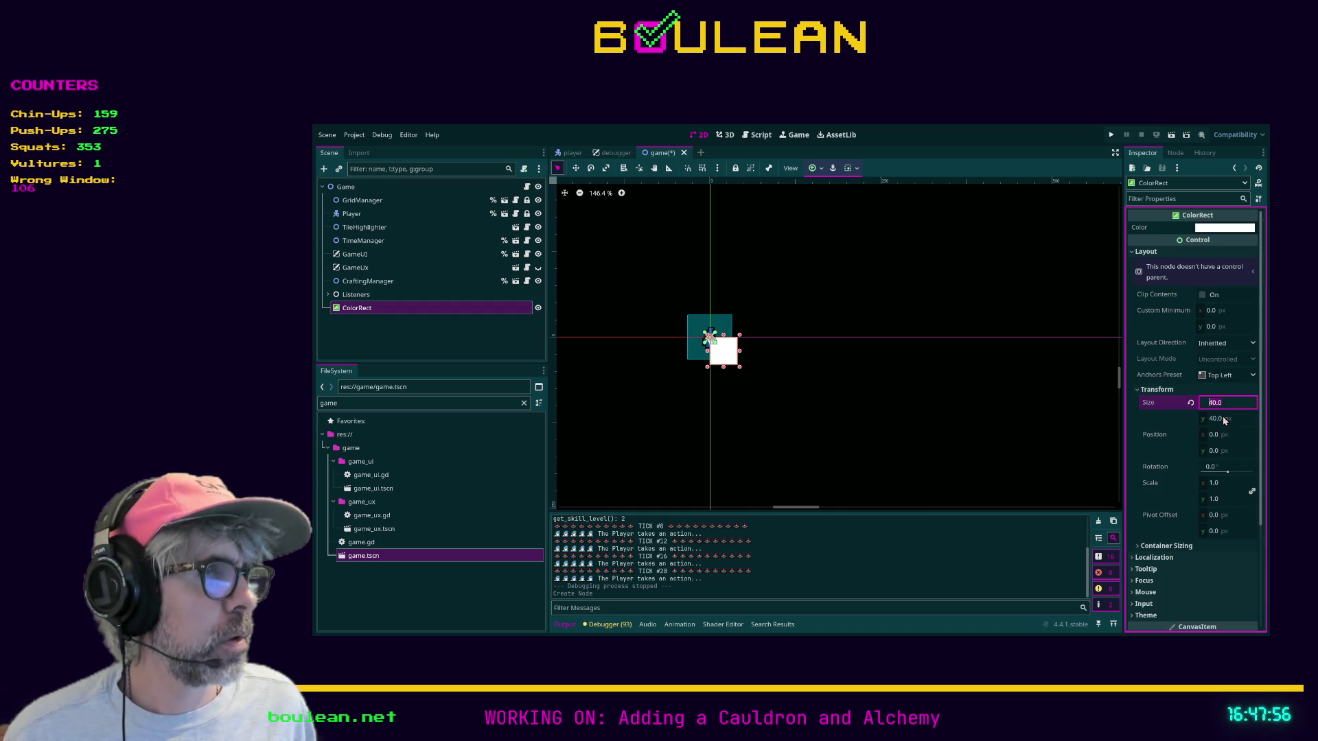
{"action": "type", "text": "17"}
{"action": "key", "text": "Tab"}
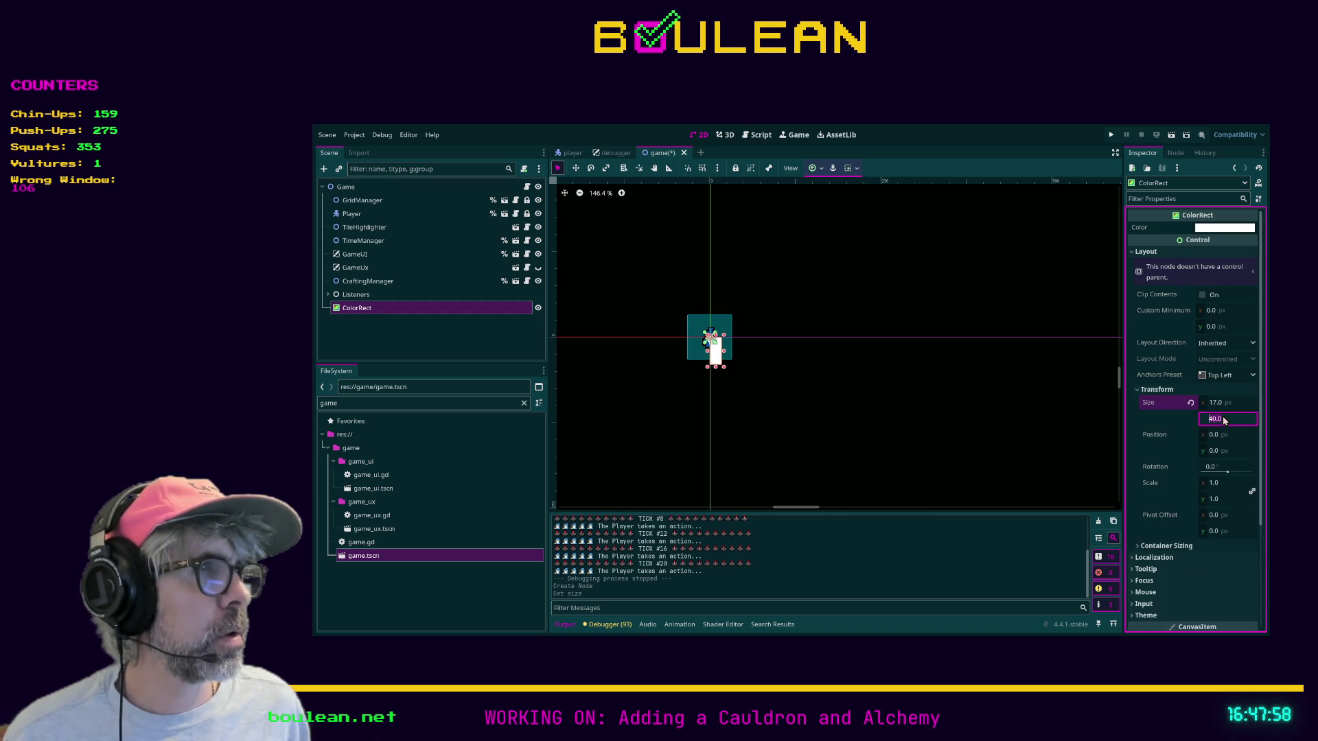
{"action": "type", "text": "17"}
{"action": "key", "text": "Tab"}
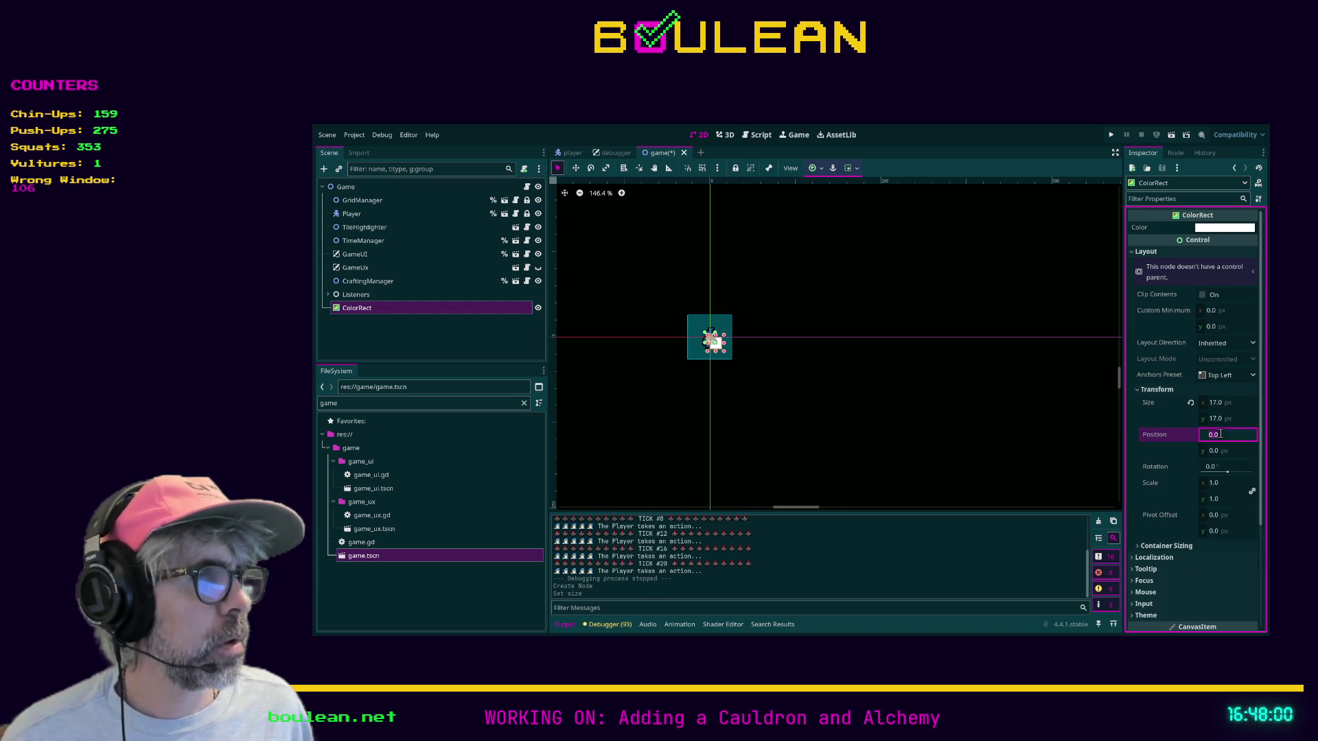
Set the ColorRect's Anchors Preset to Full Rect
{"action": "left_click", "coordinate": [1171, 547]}
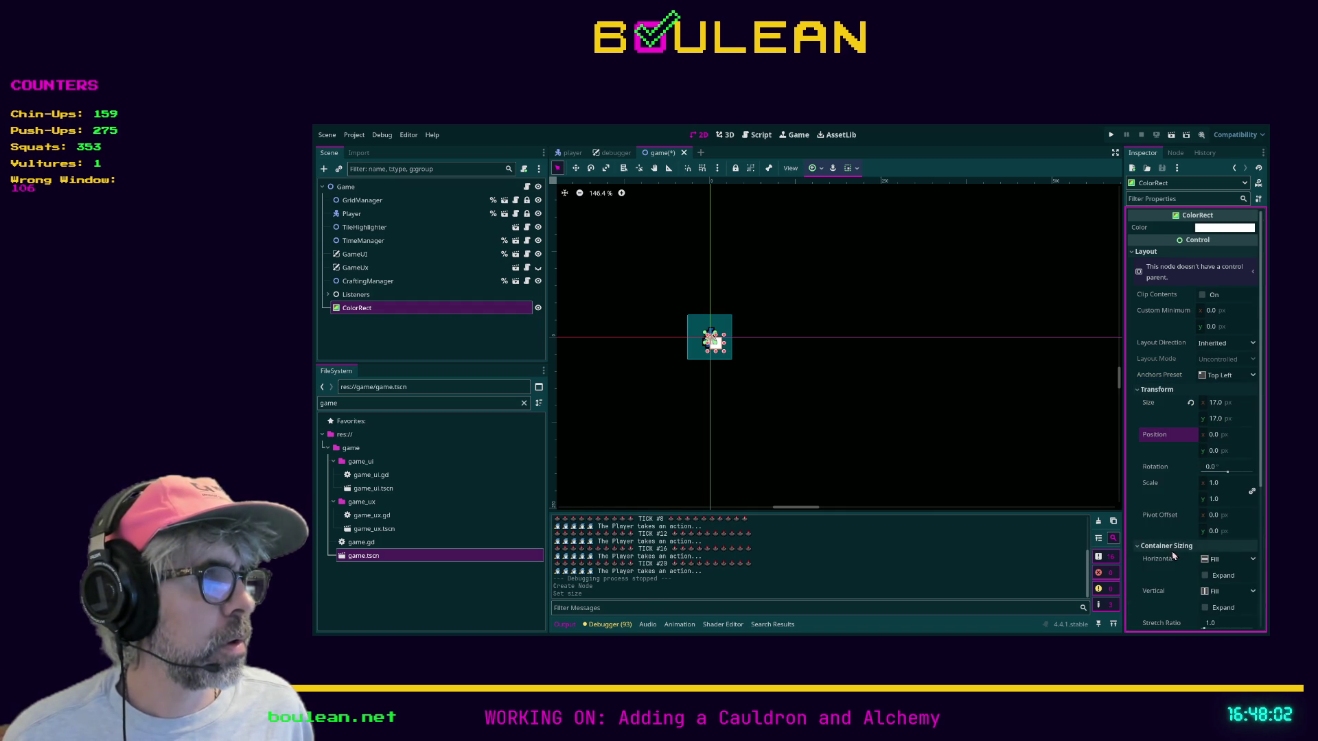
{"action": "scroll", "coordinate": [1192, 517], "scroll_direction": "down", "scroll_amount": 2}
{"action": "scroll", "coordinate": [1171, 522], "scroll_direction": "down", "scroll_amount": 2}
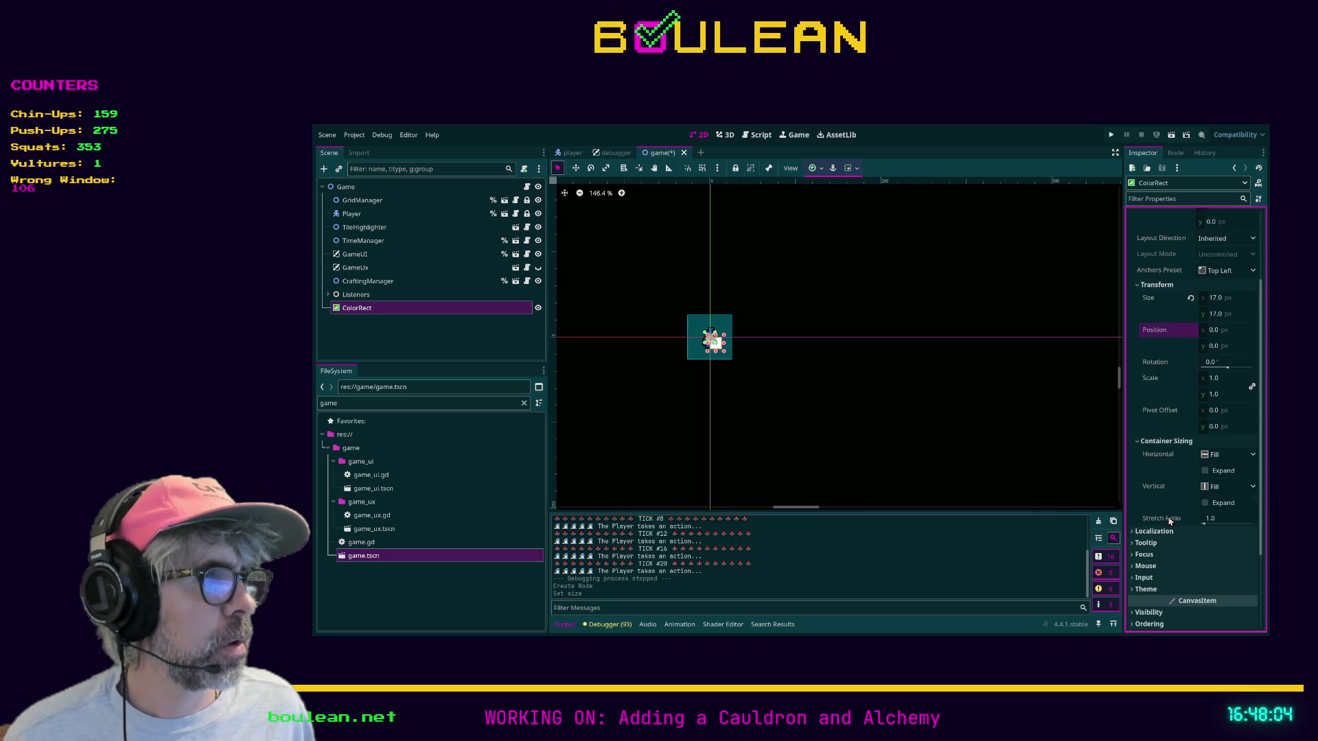
{"action": "left_click", "coordinate": [1163, 534]}
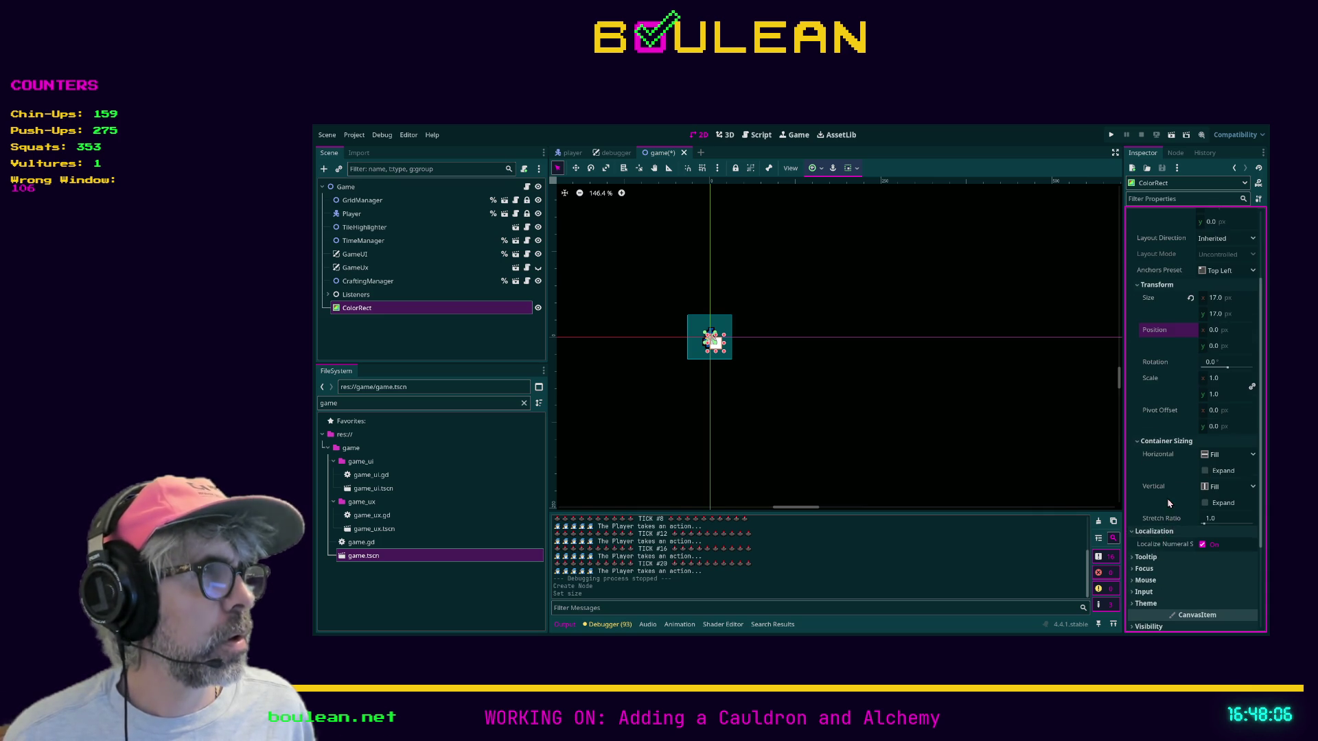
{"action": "scroll", "coordinate": [1169, 503], "scroll_direction": "up", "scroll_amount": 4}
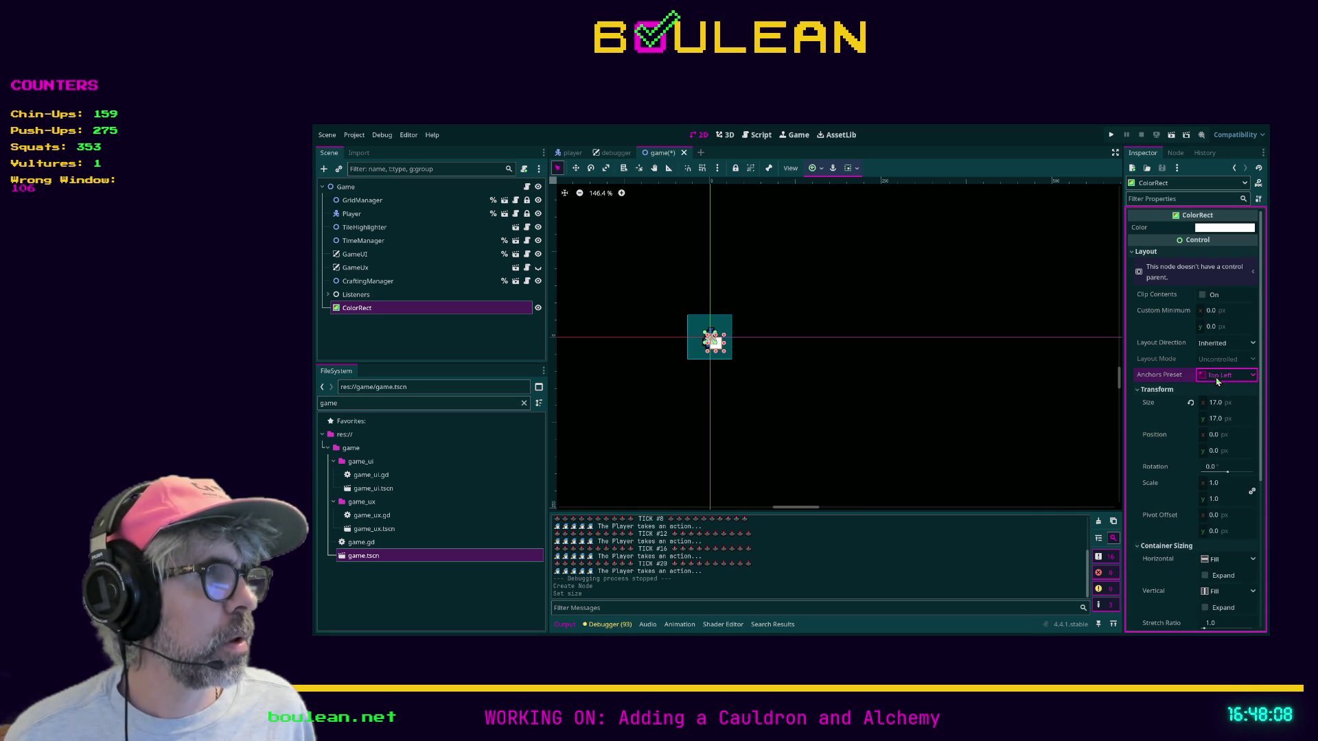
{"action": "left_click", "coordinate": [1220, 406]}
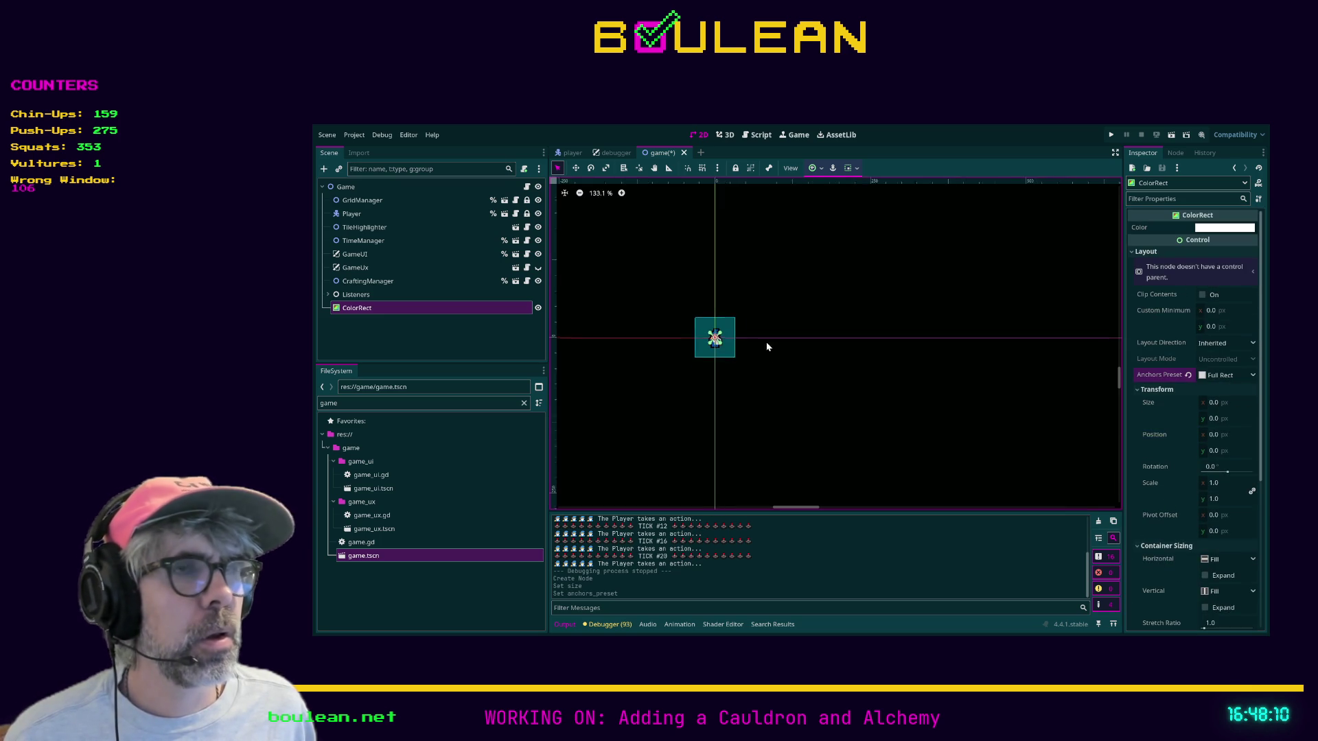
Reselect the ColorRect, nudge it upward, then undo the move
{"action": "scroll", "coordinate": [755, 348], "scroll_direction": "up", "scroll_amount": 3}
{"action": "scroll", "coordinate": [747, 350], "scroll_direction": "up", "scroll_amount": 4}
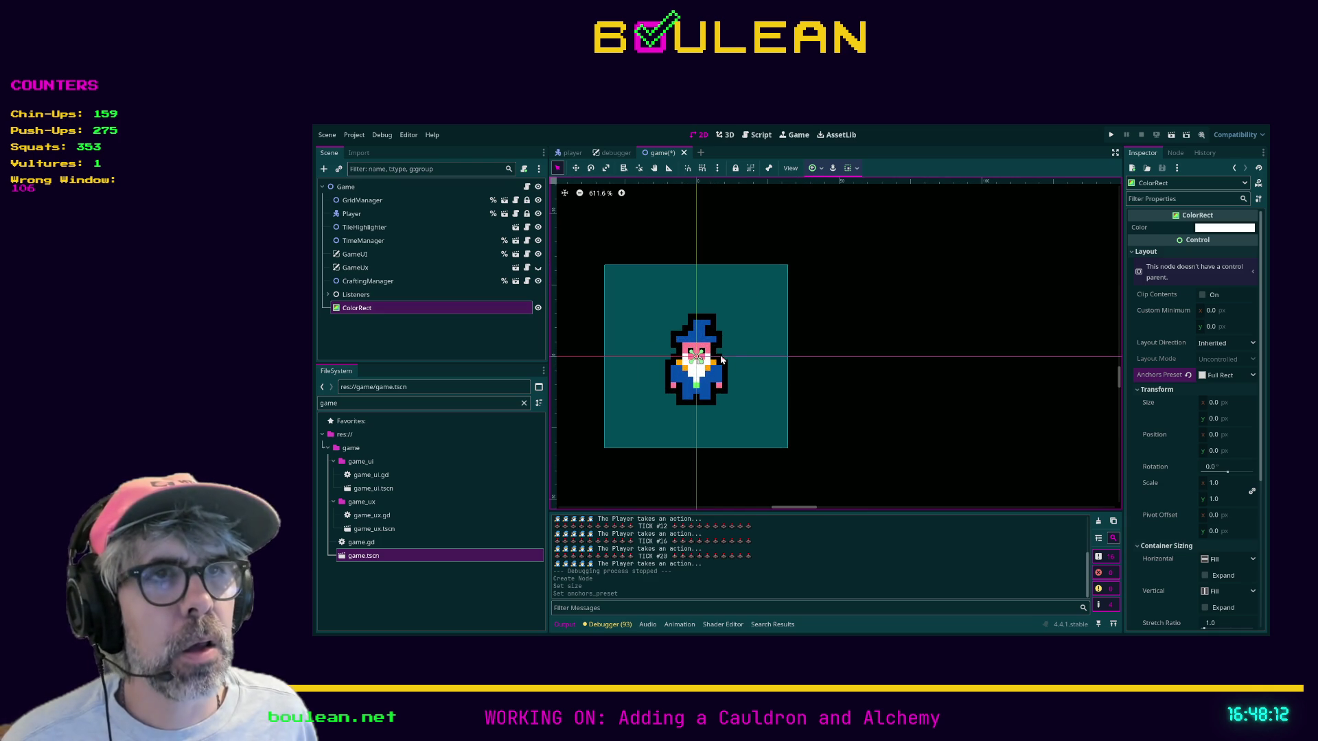
{"action": "left_click", "coordinate": [699, 377]}
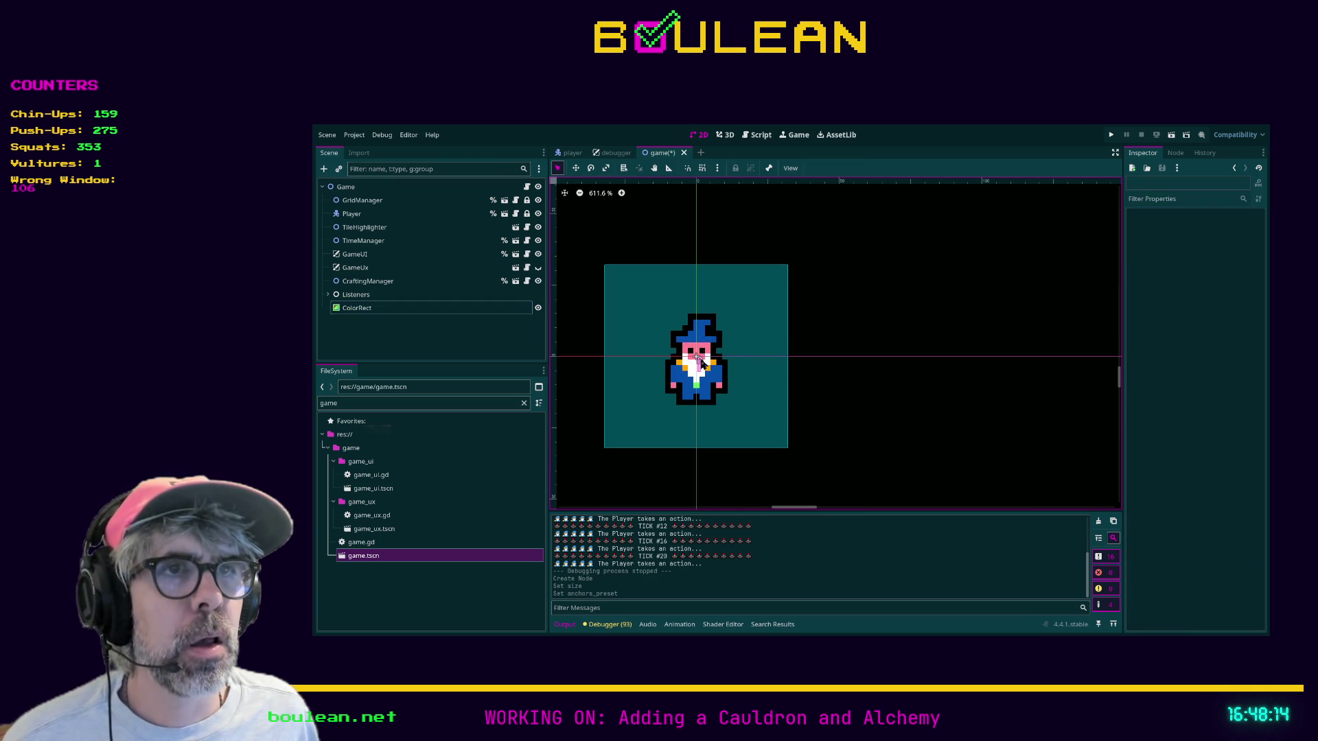
{"action": "left_click", "coordinate": [396, 307]}
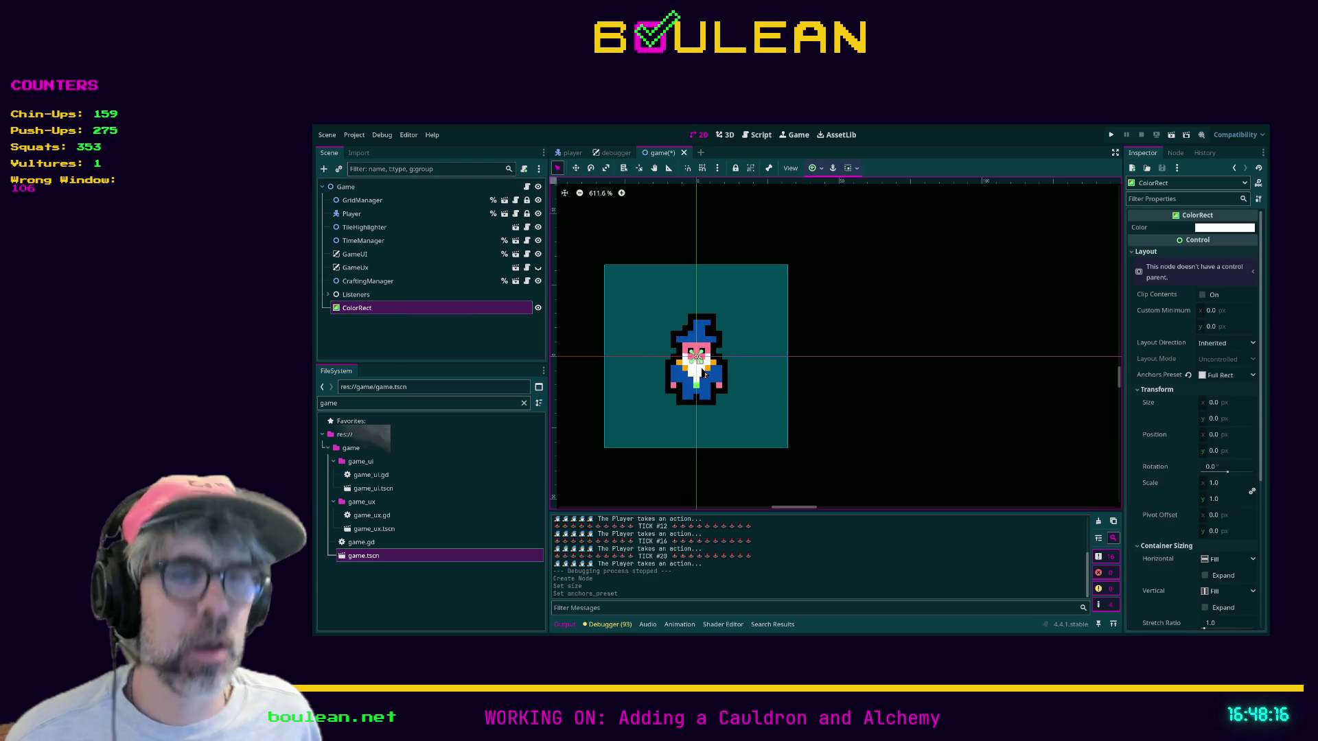
{"action": "left_click_drag", "start_coordinate": [704, 378], "coordinate": [704, 374]}
{"action": "key", "text": "Up"}
{"action": "key", "text": "Up"}
{"action": "key", "text": "Up"}
{"action": "key", "text": "Up"}
{"action": "key", "text": "ctrl+z"}
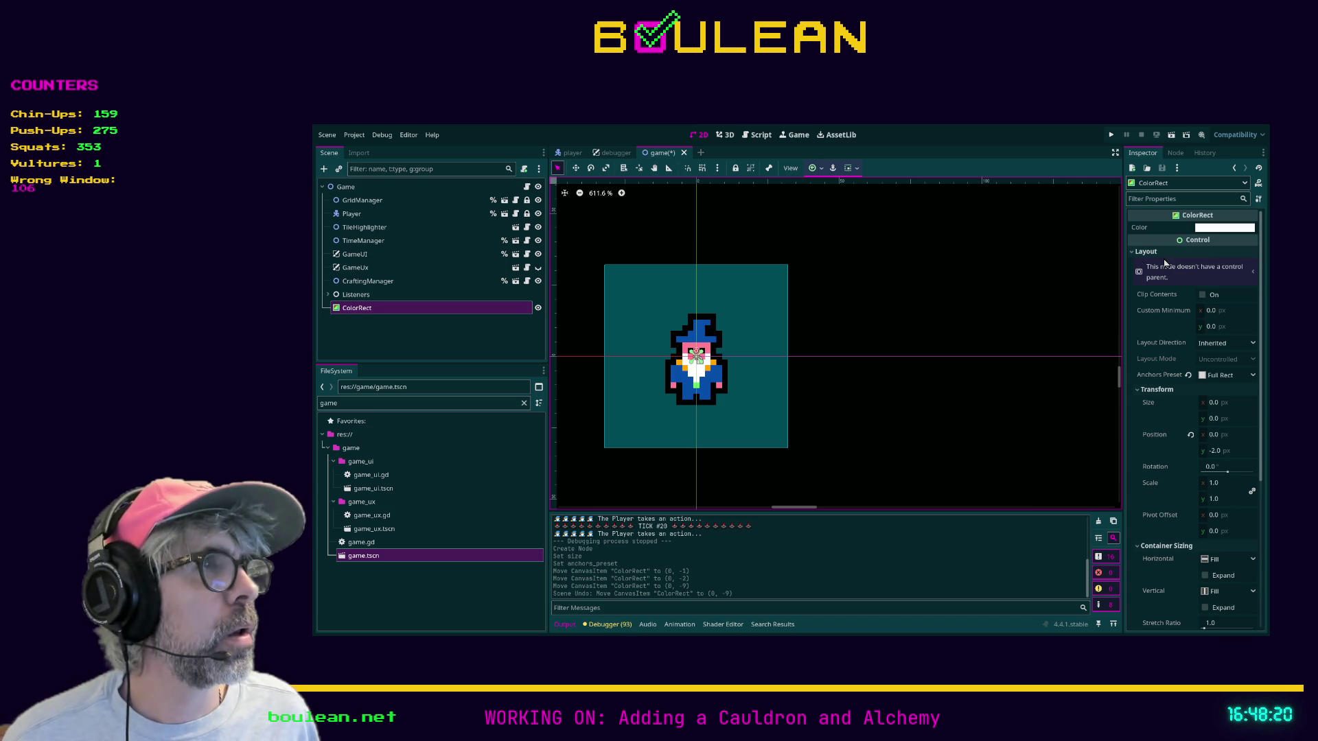
Set the custom minimum width to 17 and drag the ColorRect just above the wizard's head
{"action": "left_click", "coordinate": [1212, 312]}
{"action": "type", "text": "17"}
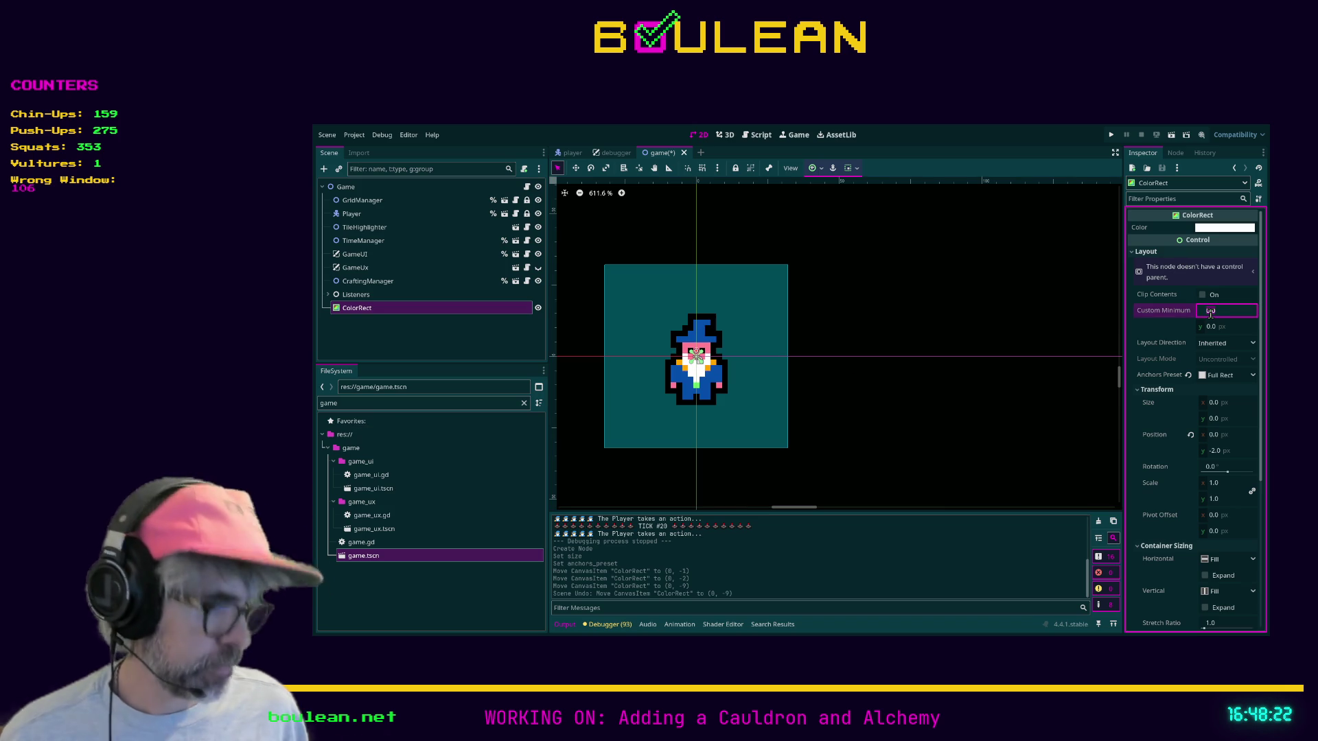
{"action": "key", "text": "Tab"}
{"action": "key", "text": "Tab"}
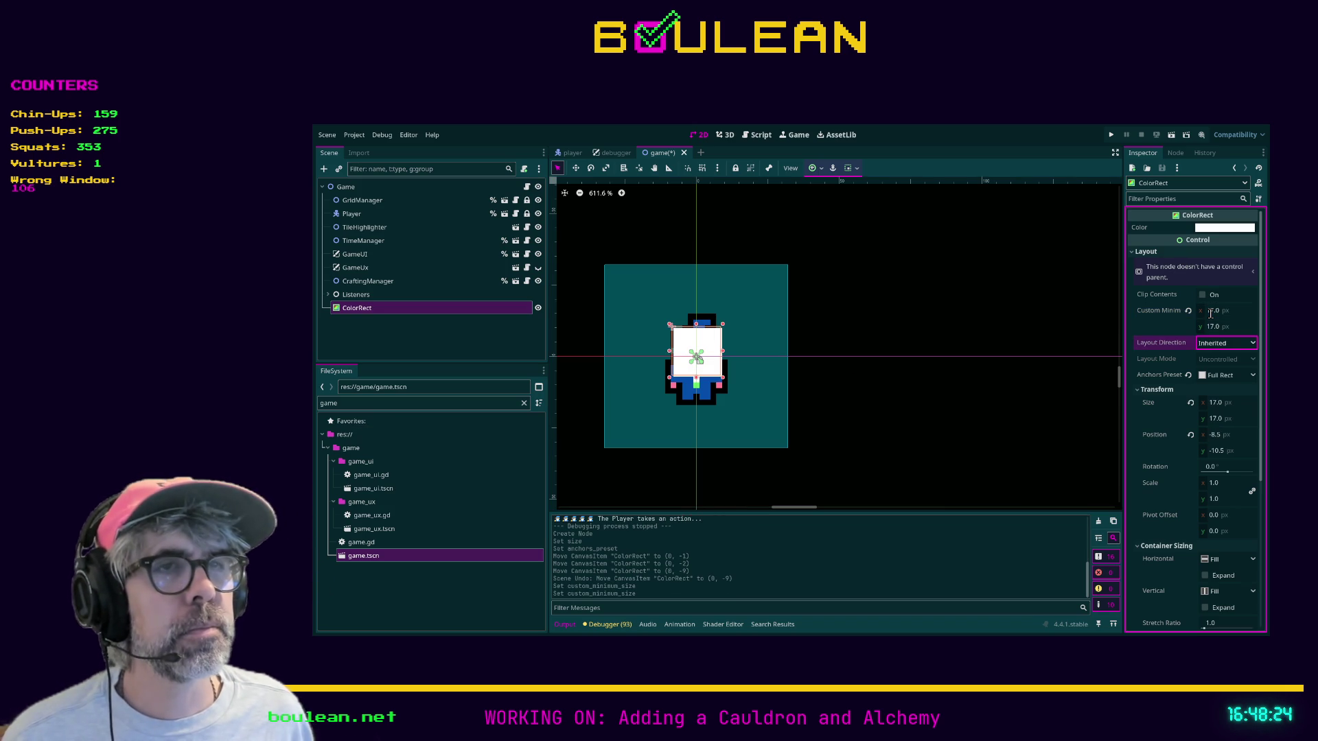
{"action": "left_click_drag", "start_coordinate": [712, 353], "coordinate": [714, 276]}
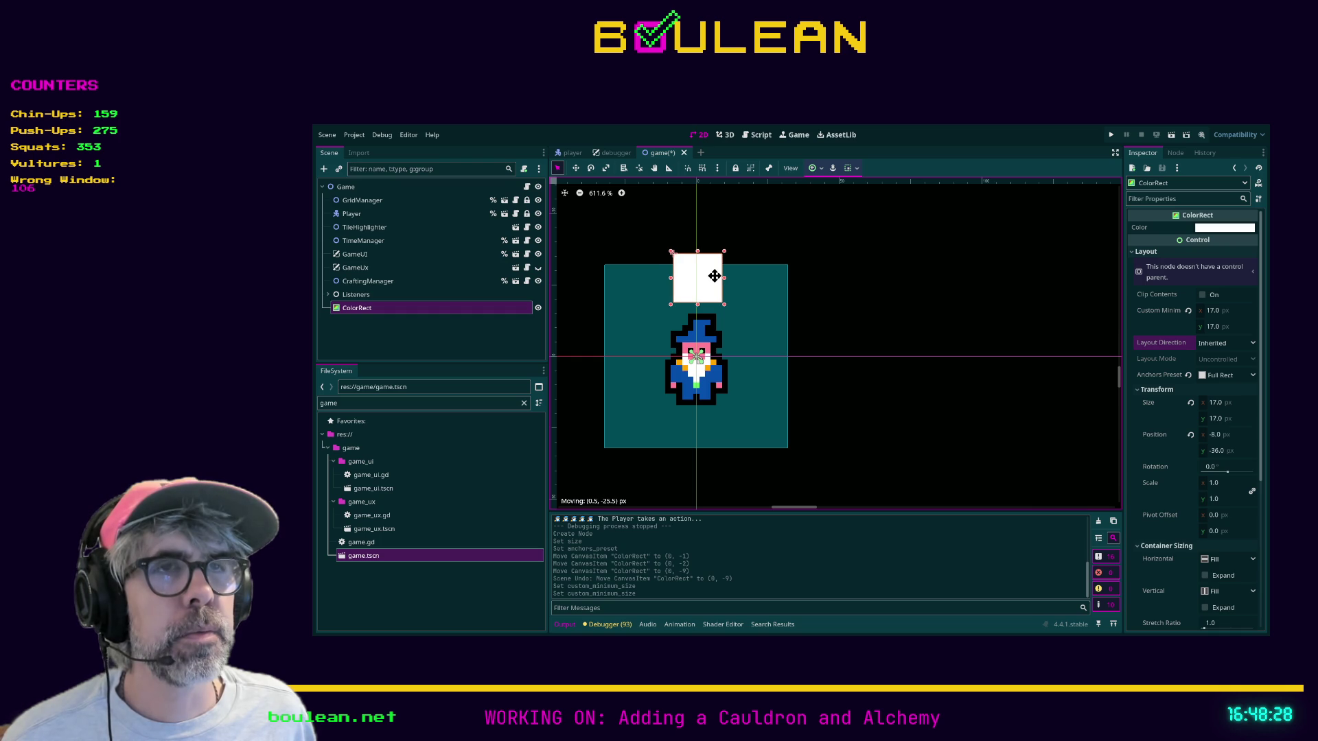
{"action": "left_click_drag", "start_coordinate": [715, 276], "coordinate": [715, 278]}
Write 'if action_in_progress:' with a pass body at the top of _process
{"action": "left_click", "coordinate": [447, 316]}
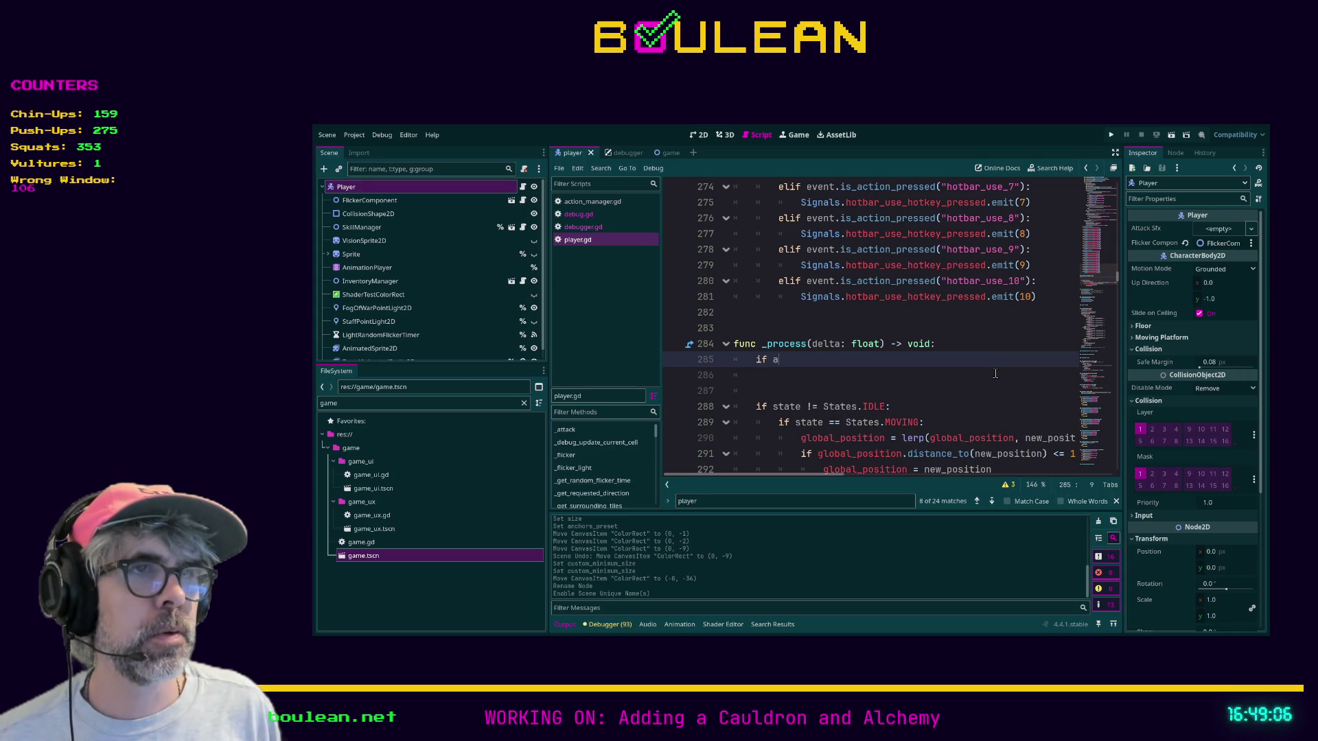
{"action": "key", "text": "Down"}
{"action": "key", "text": "Return"}
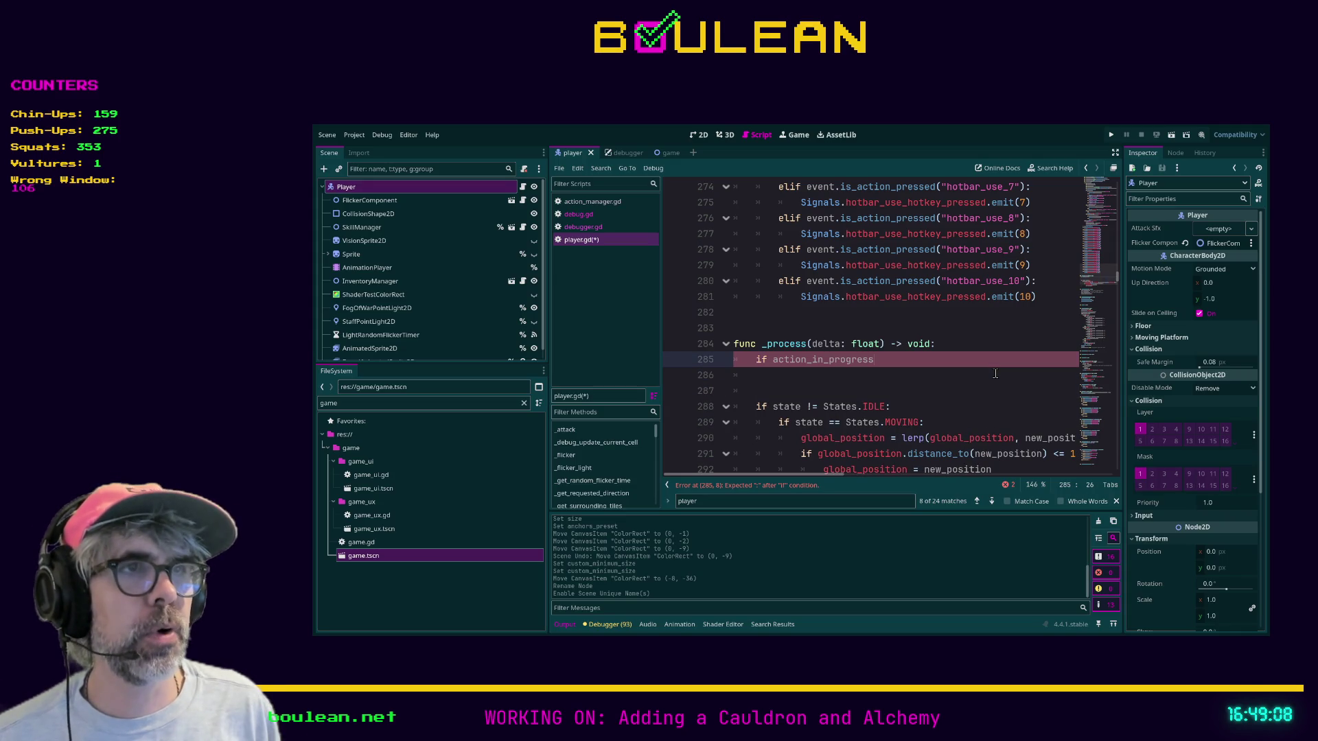
{"action": "type", "text": ":"}
{"action": "key", "text": "Return"}
{"action": "type", "text": "pass"}
{"action": "key", "text": "Return"}
Add 'elif not action_in_progress:' and 'else:' branches, each with pass
{"action": "type", "text": "e"}
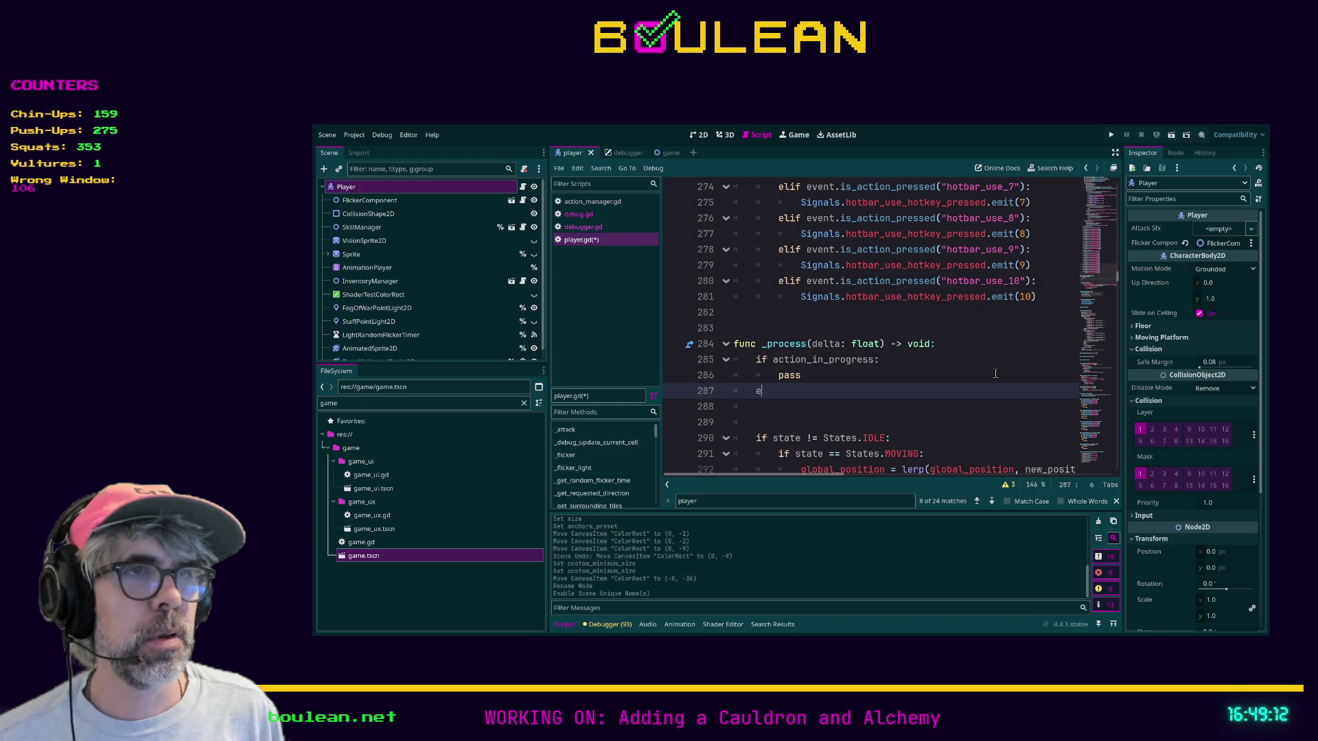
{"action": "type", "text": "lif not ac"}
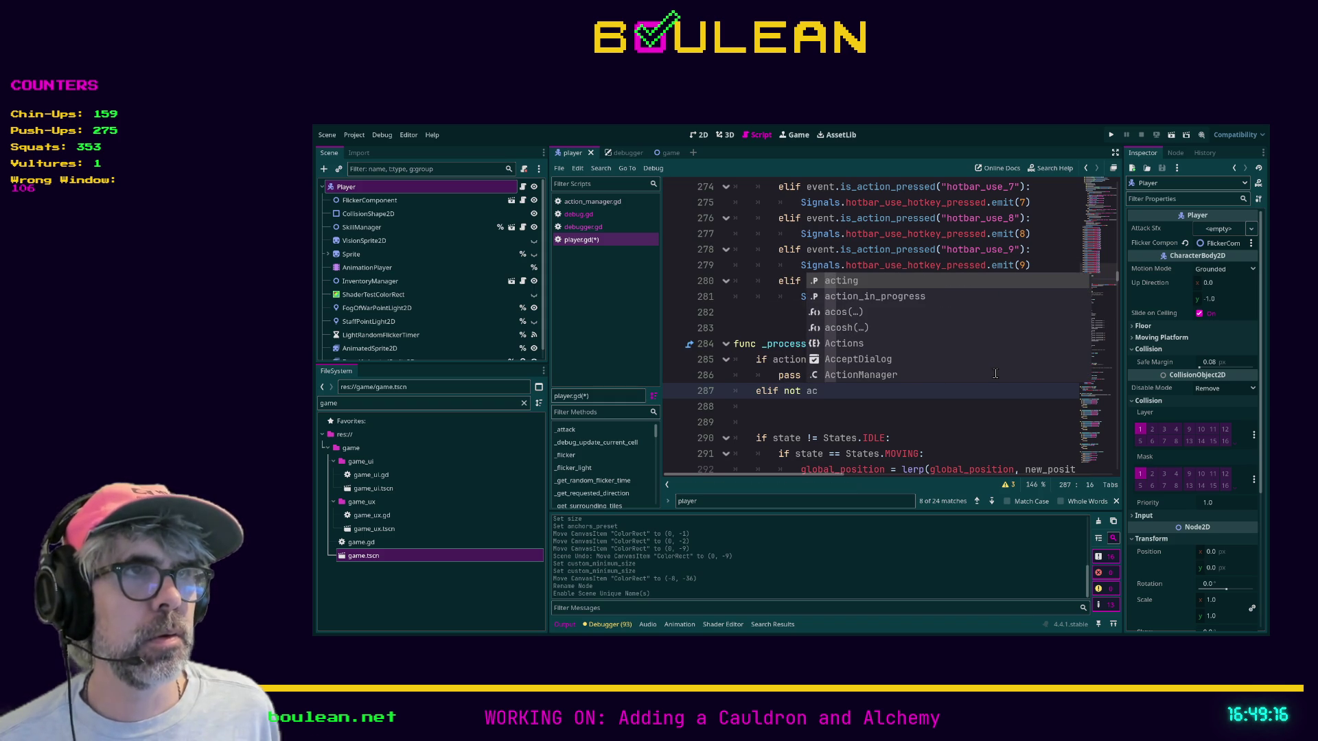
{"action": "key", "text": "Down"}
{"action": "key", "text": "Return"}
{"action": "key", "text": "Return"}
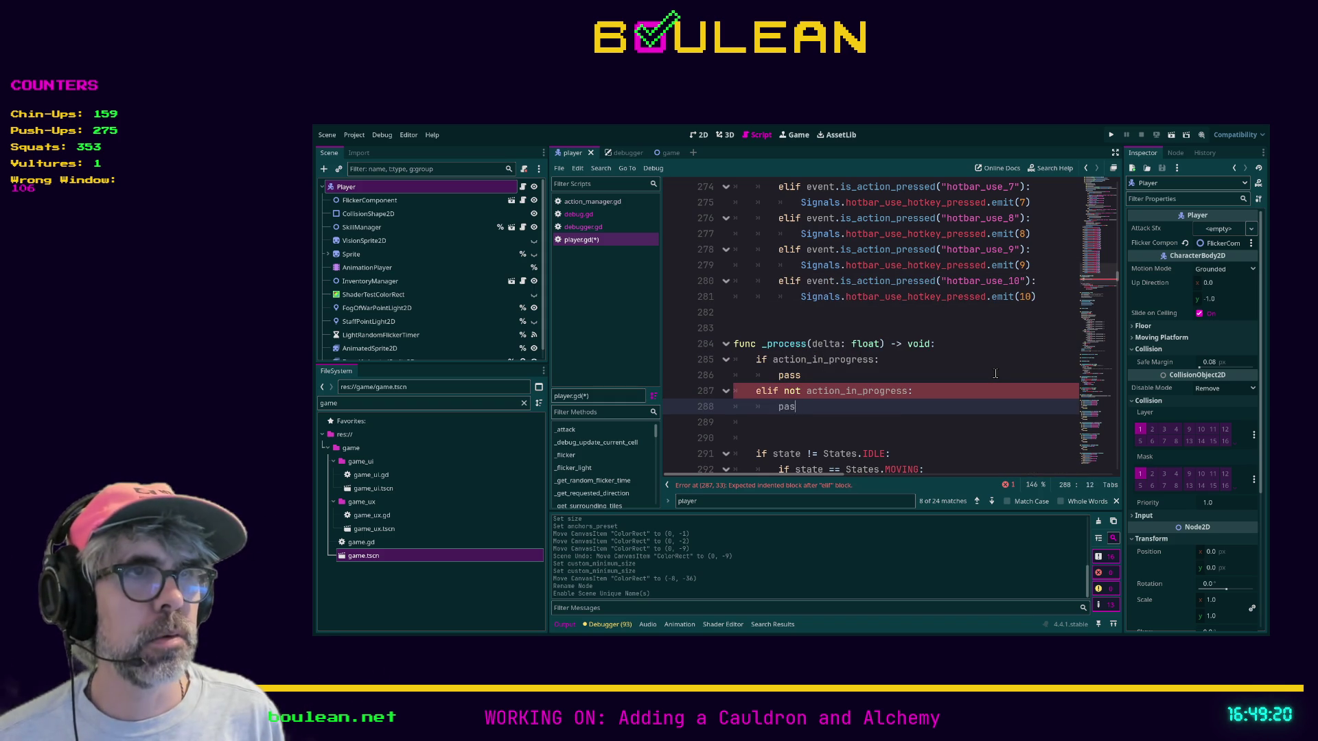
{"action": "type", "text": "s"}
{"action": "key", "text": "Return"}
{"action": "type", "text": "else:"}
{"action": "key", "text": "Return"}
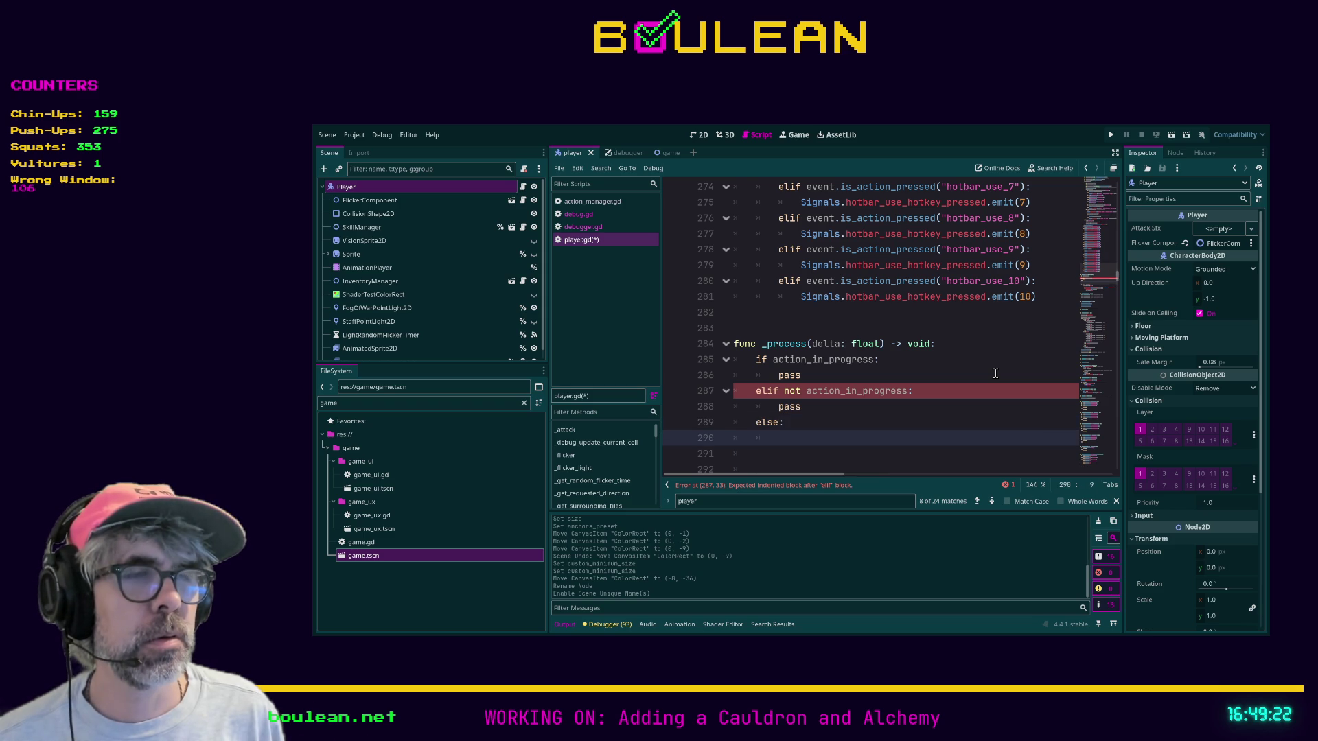
{"action": "type", "text": "pass"}
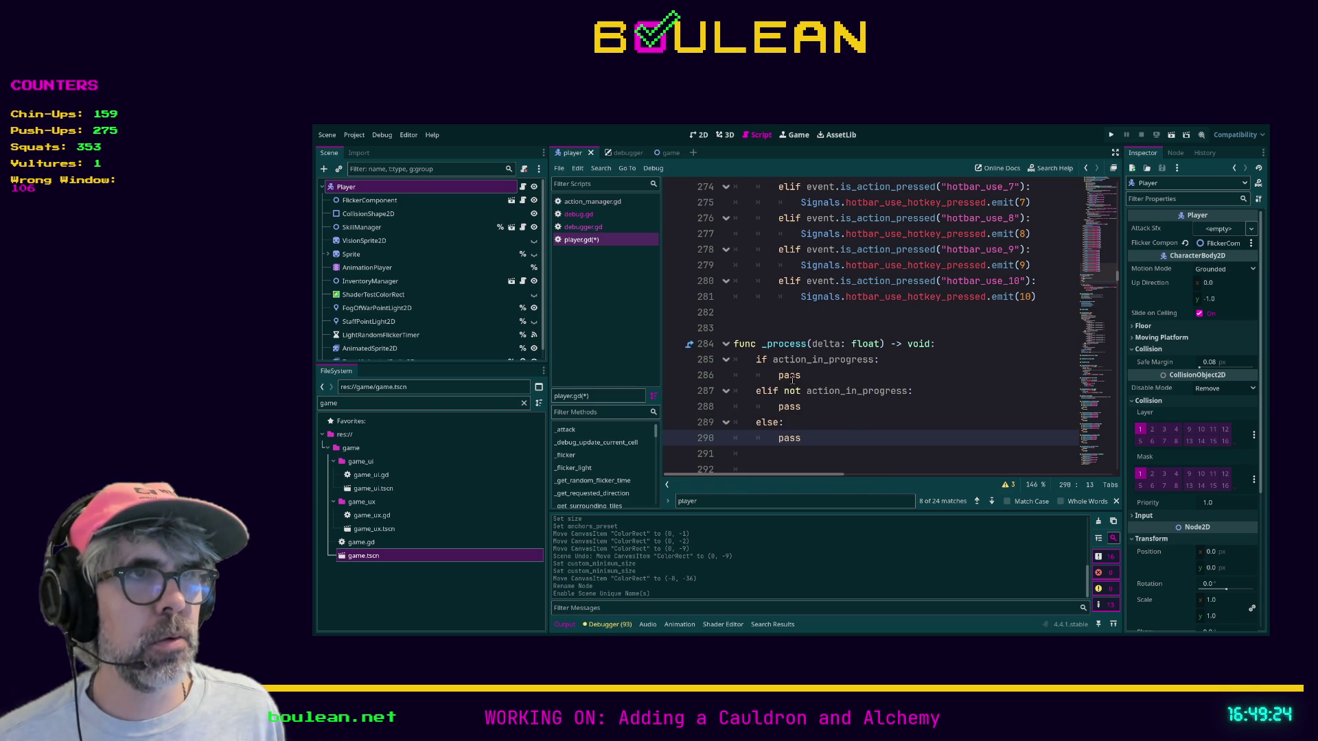
{"action": "double_click", "coordinate": [789, 375]}
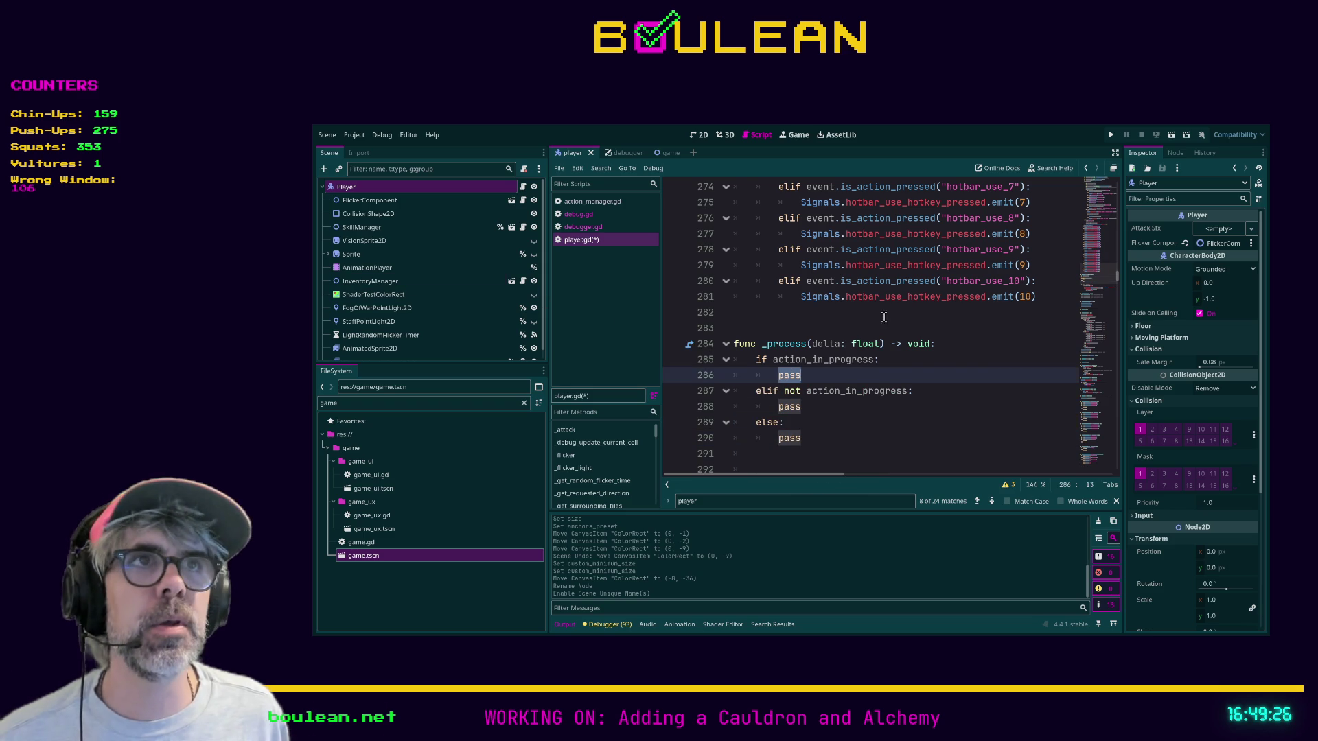
{"action": "scroll", "coordinate": [793, 311], "scroll_direction": "up", "scroll_amount": 15}
{"action": "scroll", "coordinate": [793, 311], "scroll_direction": "up", "scroll_amount": 2}
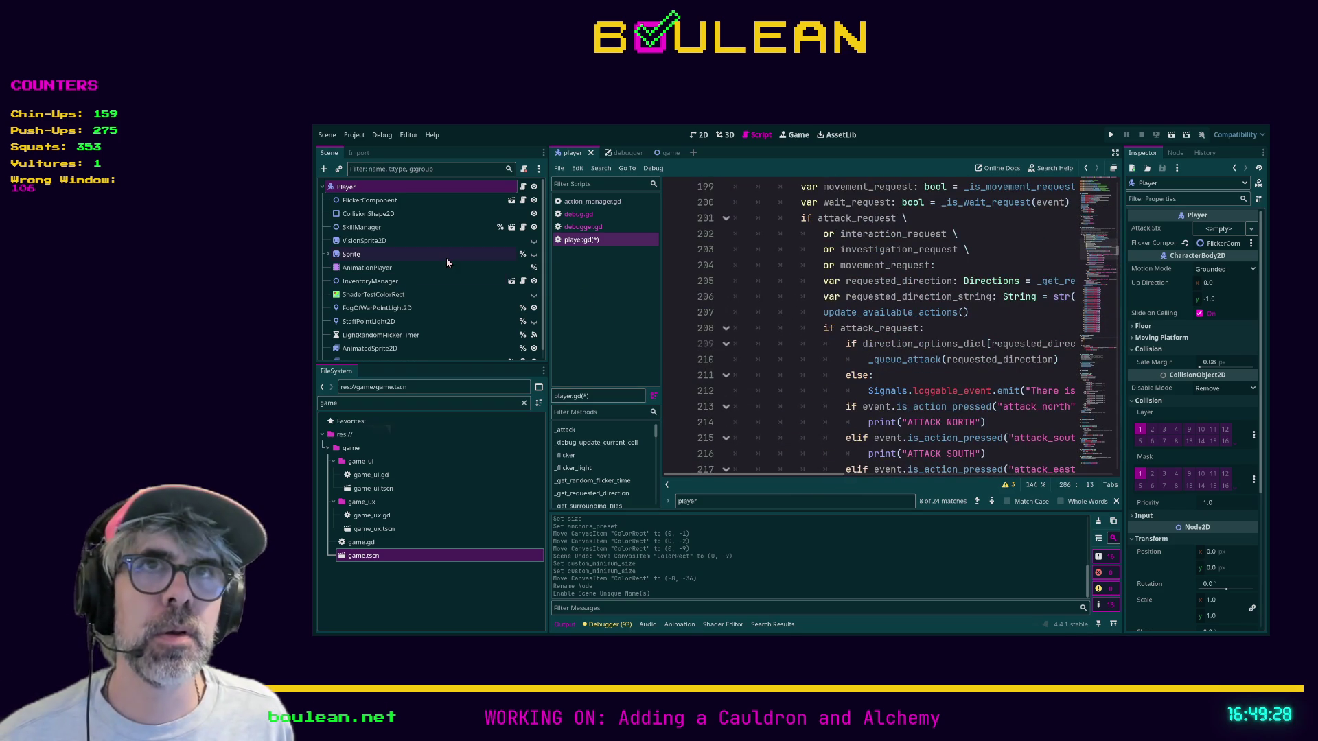
{"action": "scroll", "coordinate": [446, 258], "scroll_direction": "down", "scroll_amount": 1}
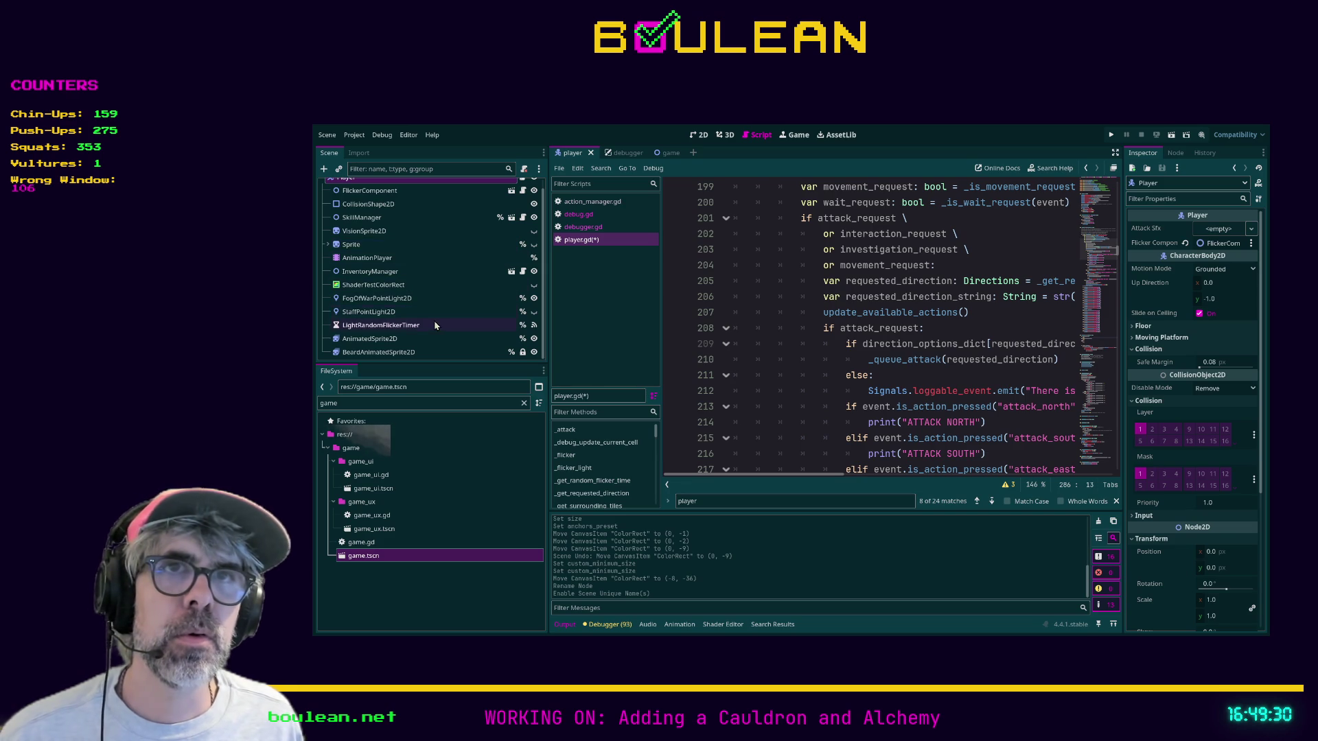
{"action": "scroll", "coordinate": [443, 316], "scroll_direction": "up", "scroll_amount": 1}
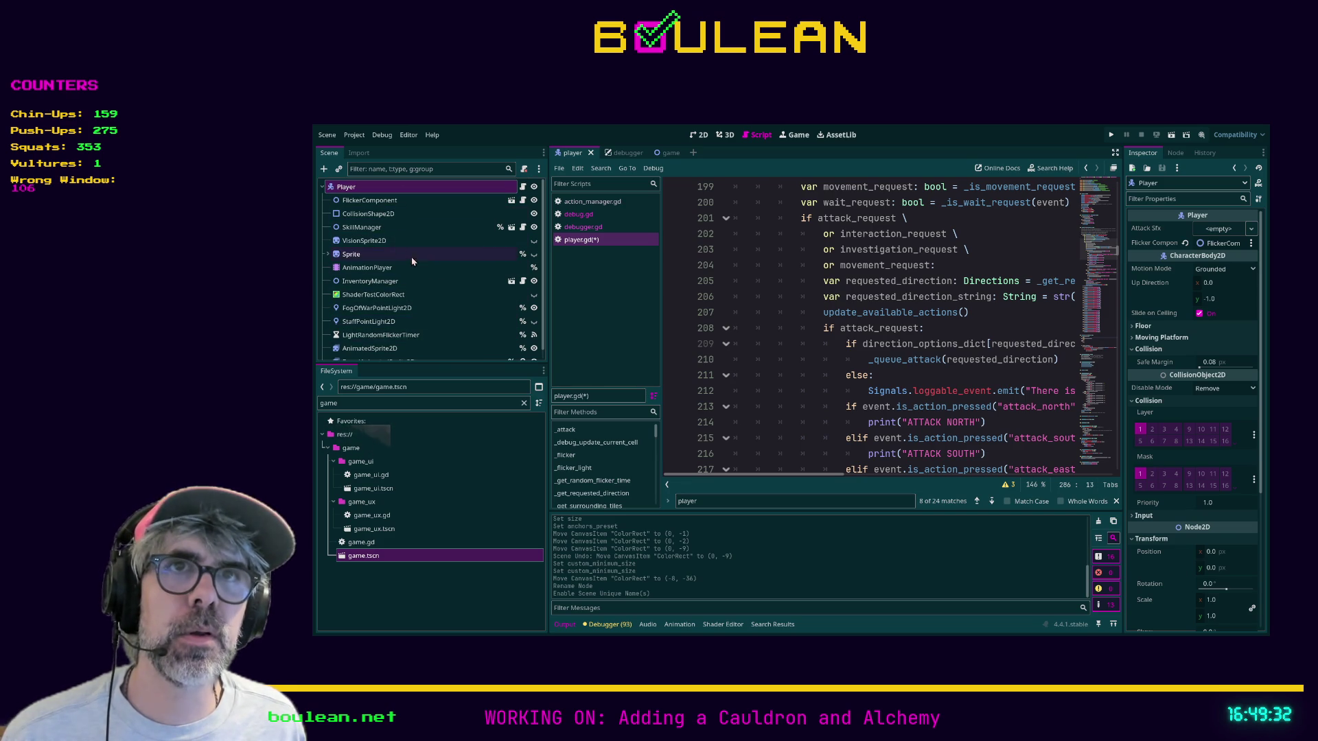
{"action": "scroll", "coordinate": [414, 273], "scroll_direction": "down", "scroll_amount": 1}
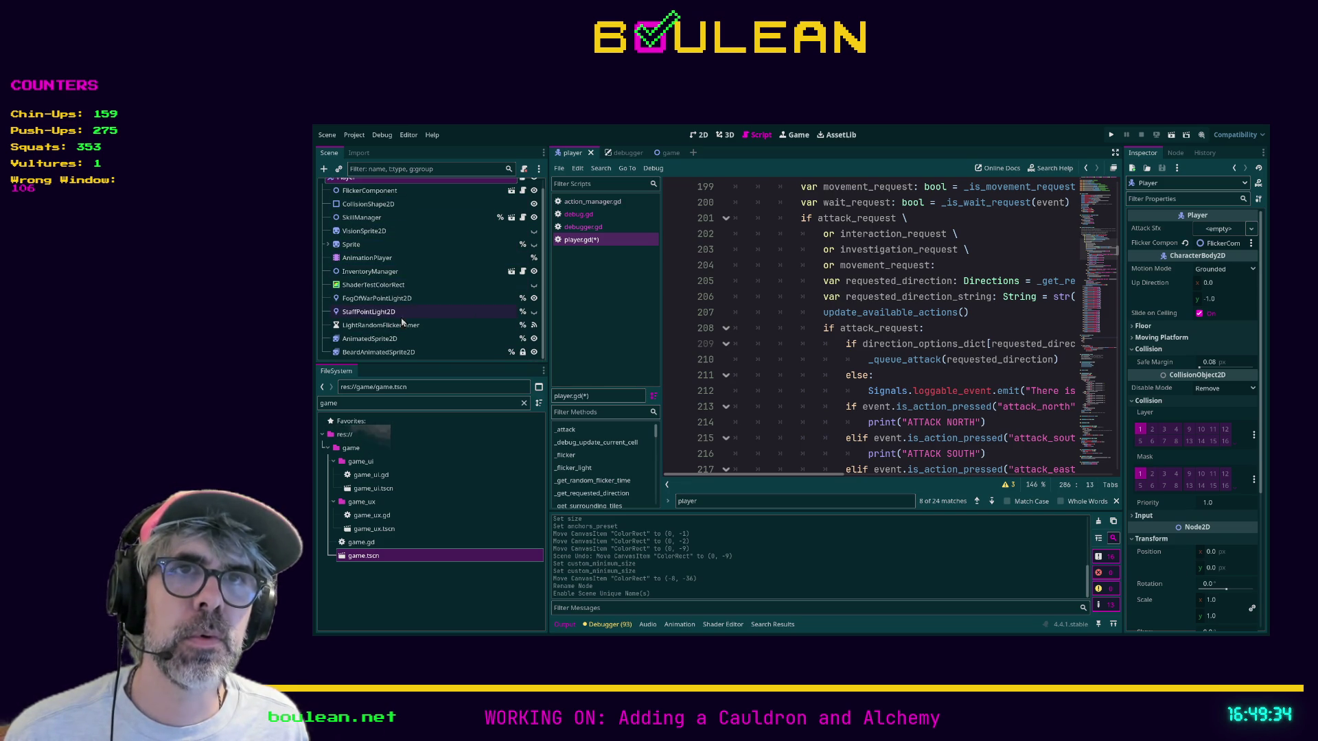
{"action": "scroll", "coordinate": [384, 275], "scroll_direction": "up", "scroll_amount": 1}
{"action": "left_click", "coordinate": [374, 199]}
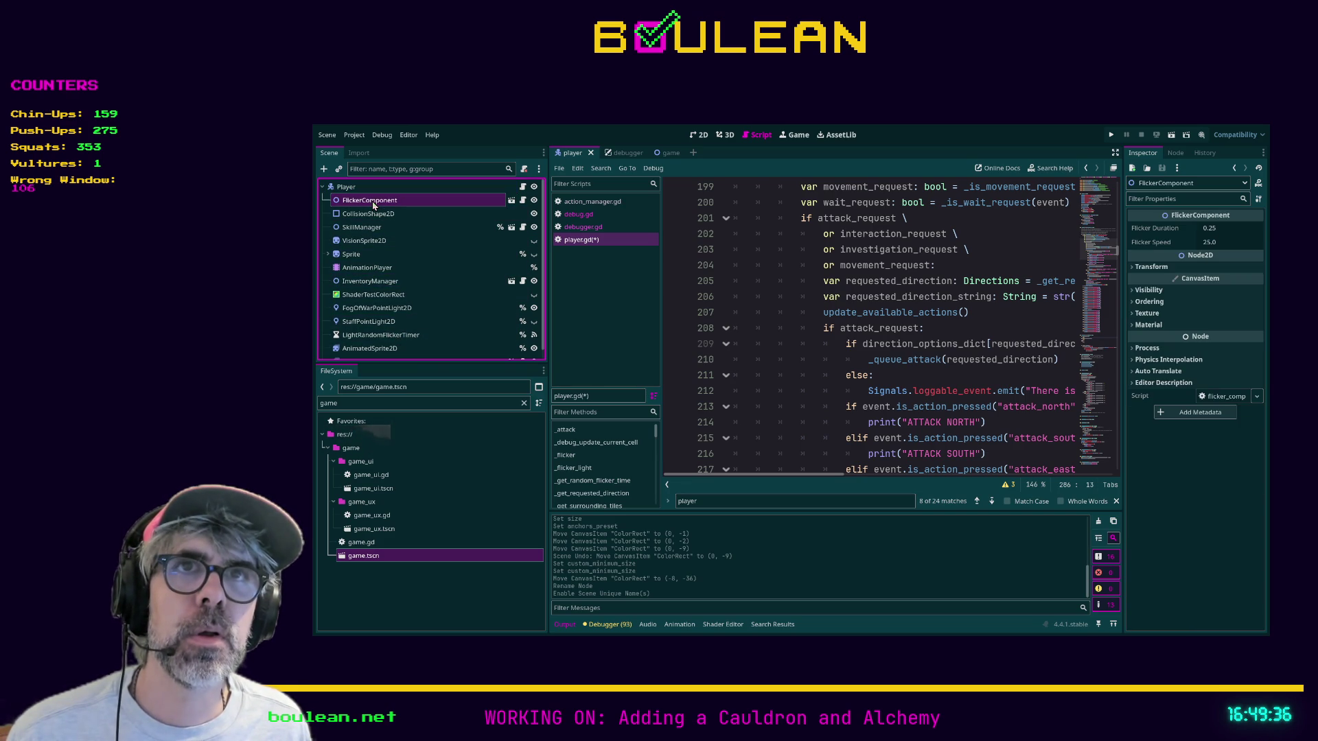
{"action": "scroll", "coordinate": [393, 251], "scroll_direction": "down", "scroll_amount": 1}
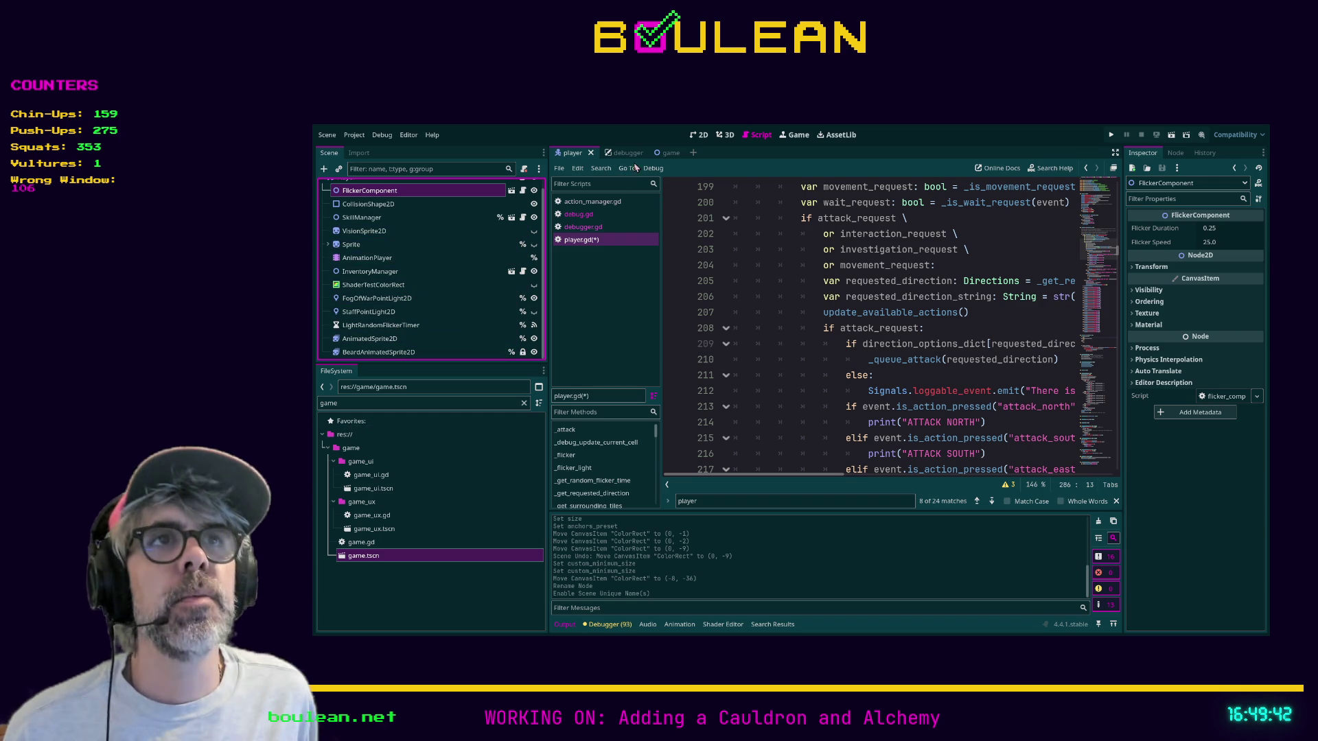
{"action": "left_click", "coordinate": [786, 299]}
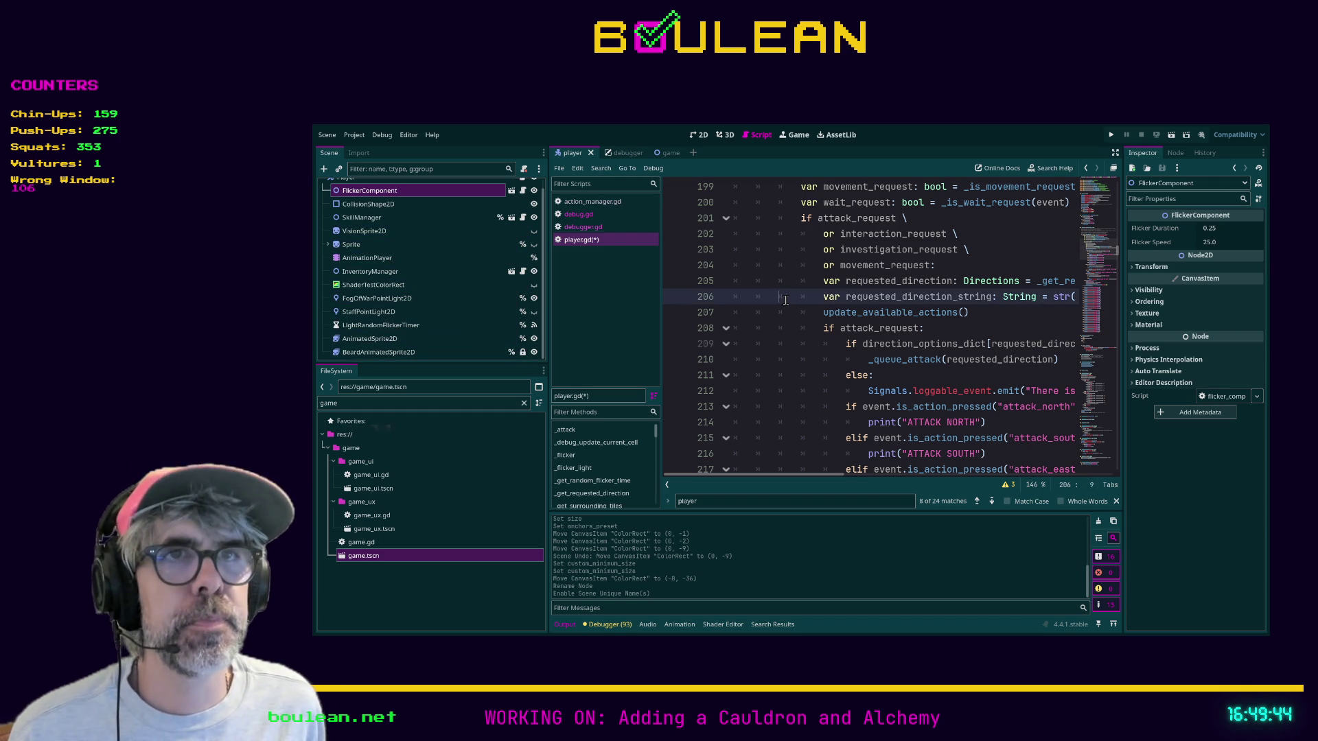
{"action": "left_click", "coordinate": [663, 152]}
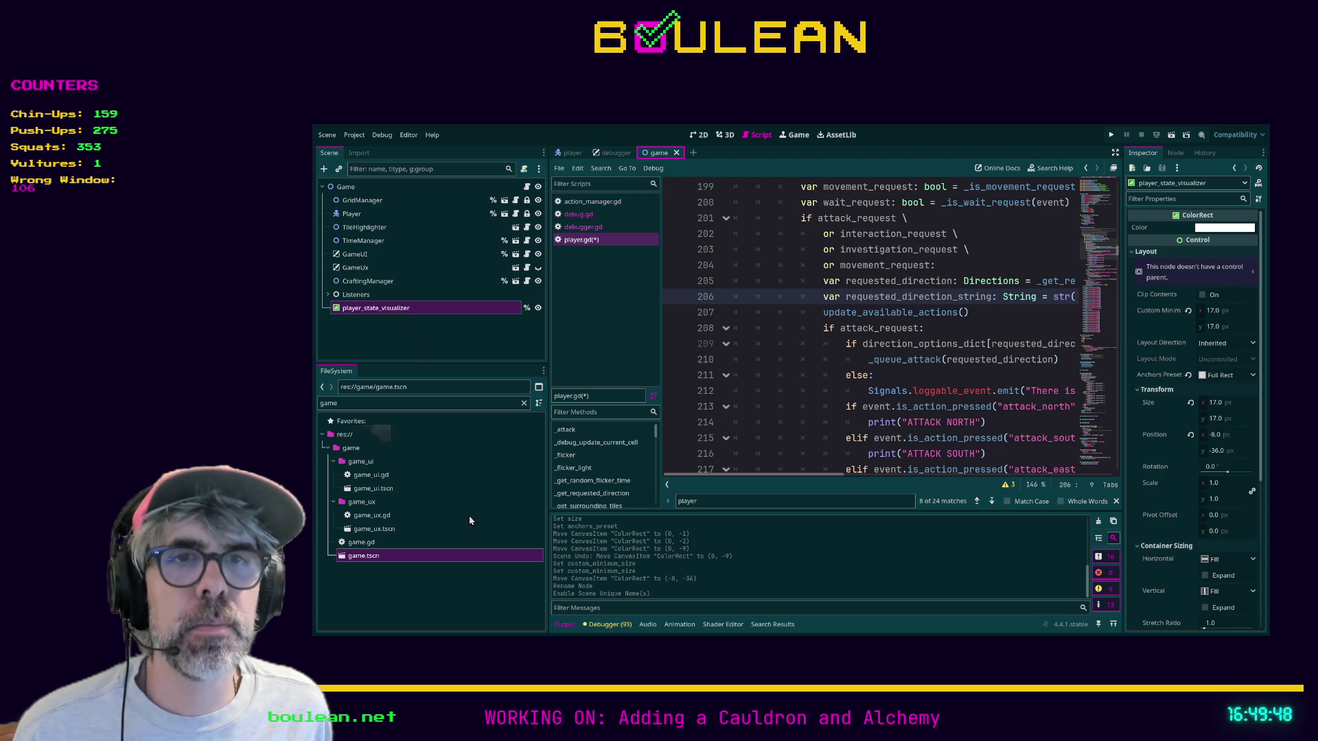
Cut player_state_visualizer from game.tscn and paste it under Player, checking it in 2D
{"action": "key", "text": "ctrl+x"}
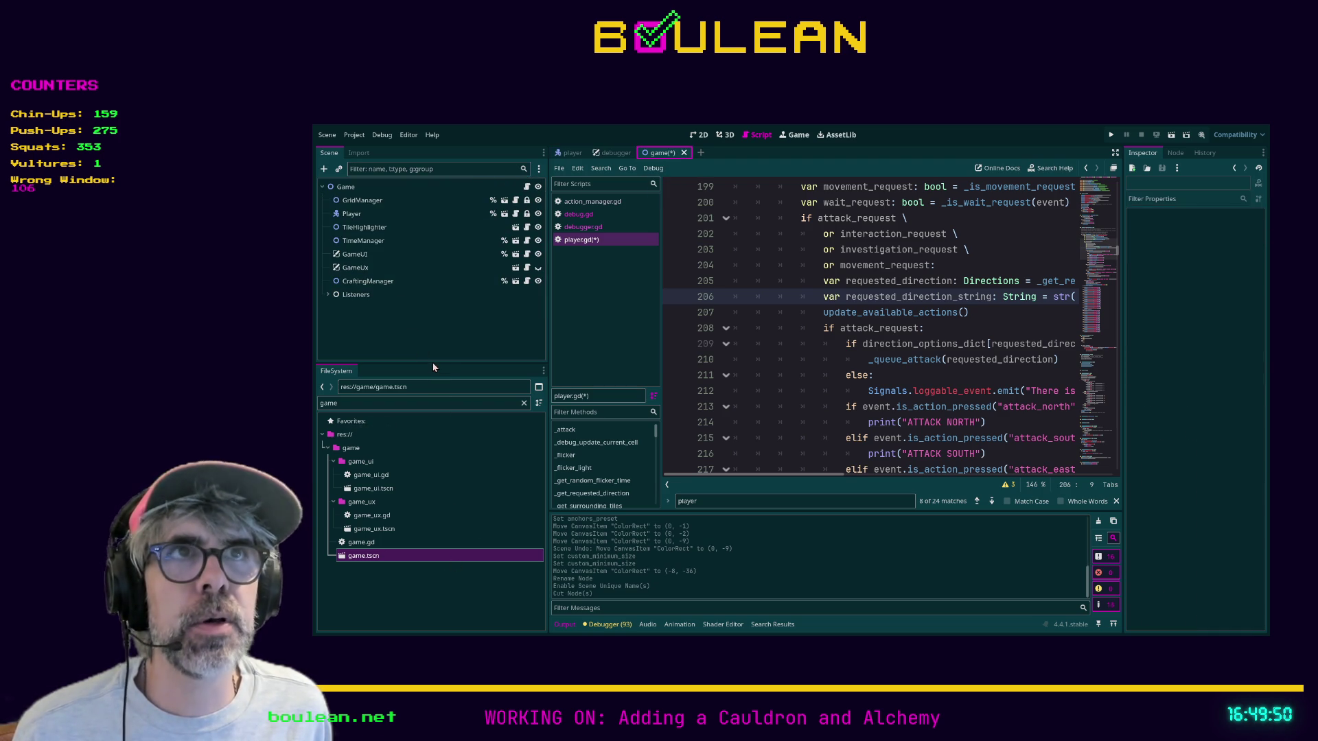
{"action": "left_click", "coordinate": [573, 152]}
{"action": "scroll", "coordinate": [385, 186], "scroll_direction": "up", "scroll_amount": 1}
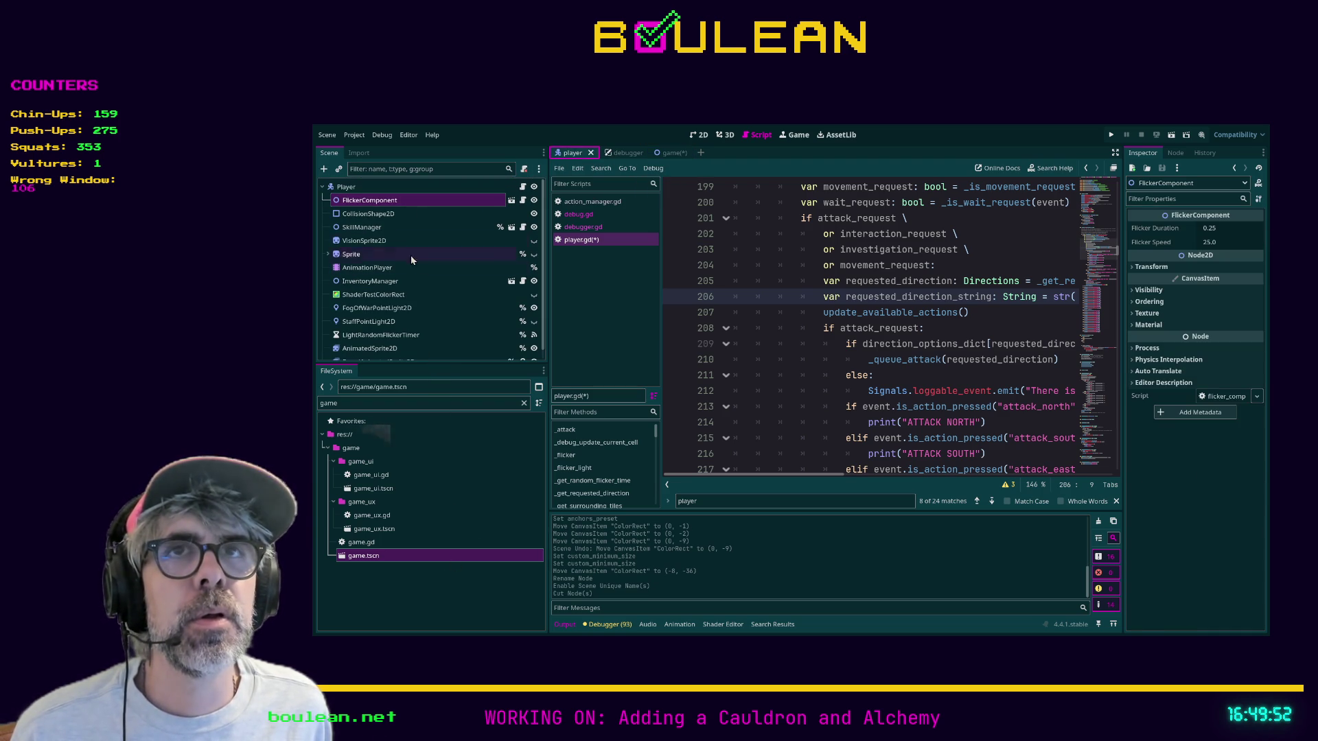
{"action": "left_click", "coordinate": [360, 186]}
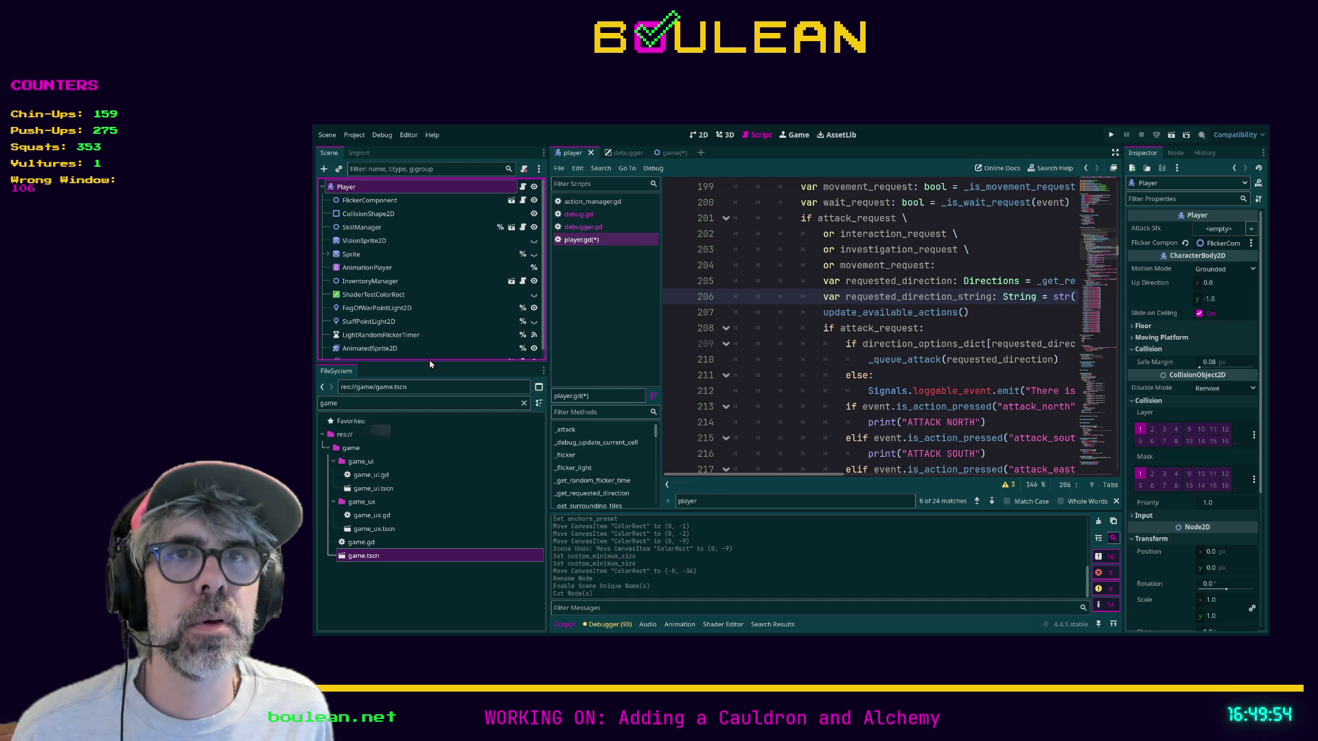
{"action": "key", "text": "ctrl+v"}
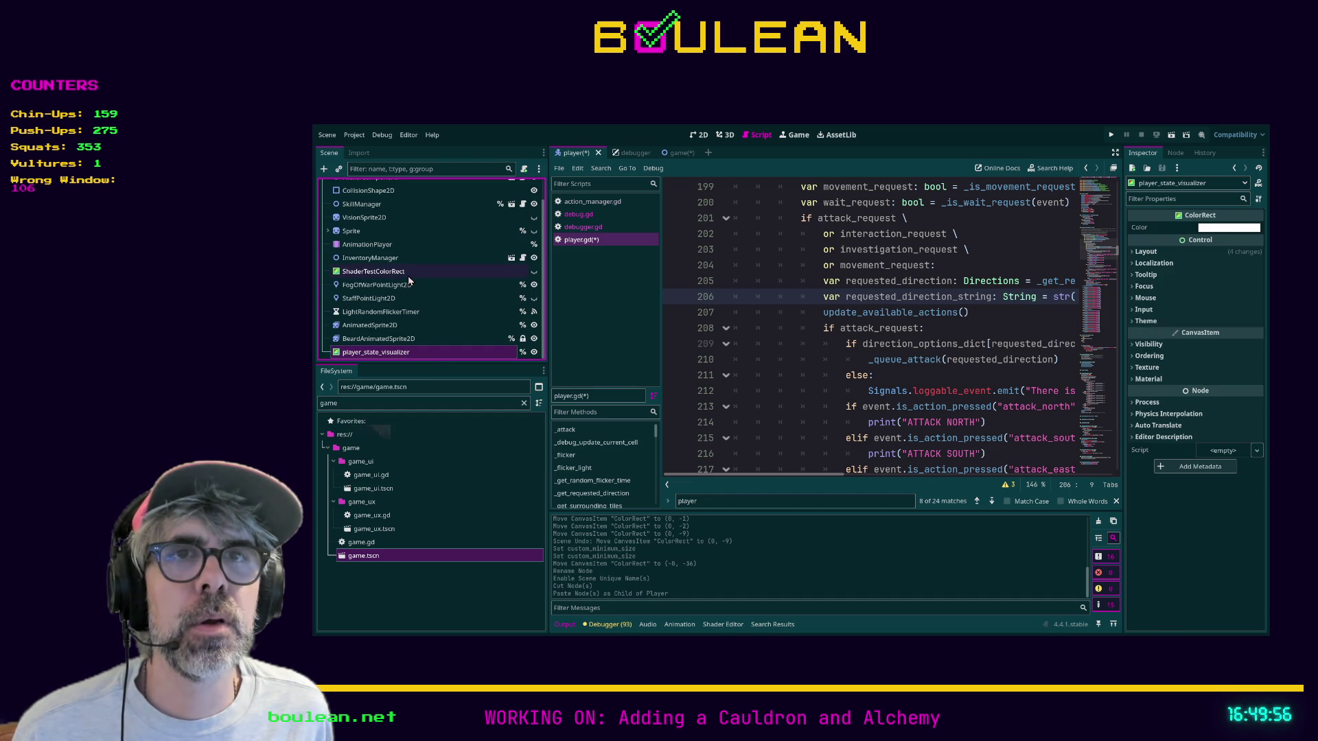
{"action": "left_click", "coordinate": [697, 134]}
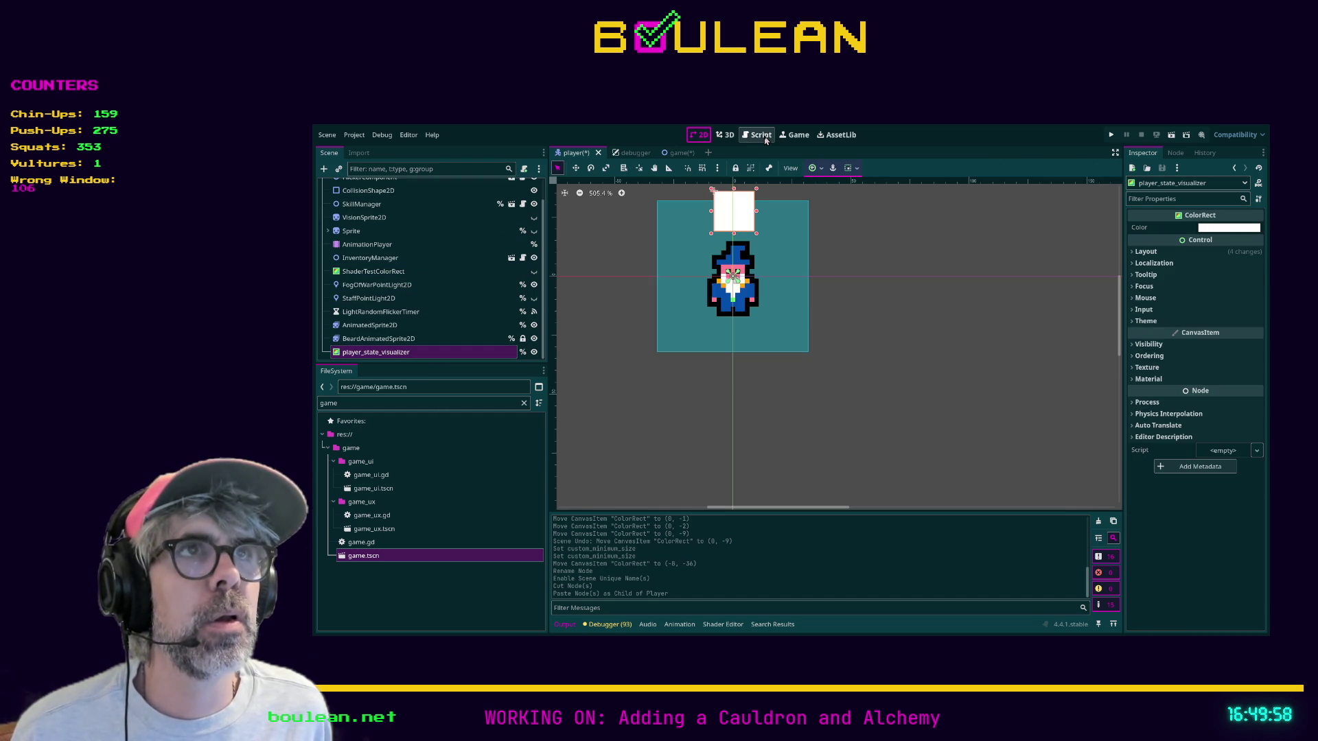
{"action": "left_click", "coordinate": [757, 135]}
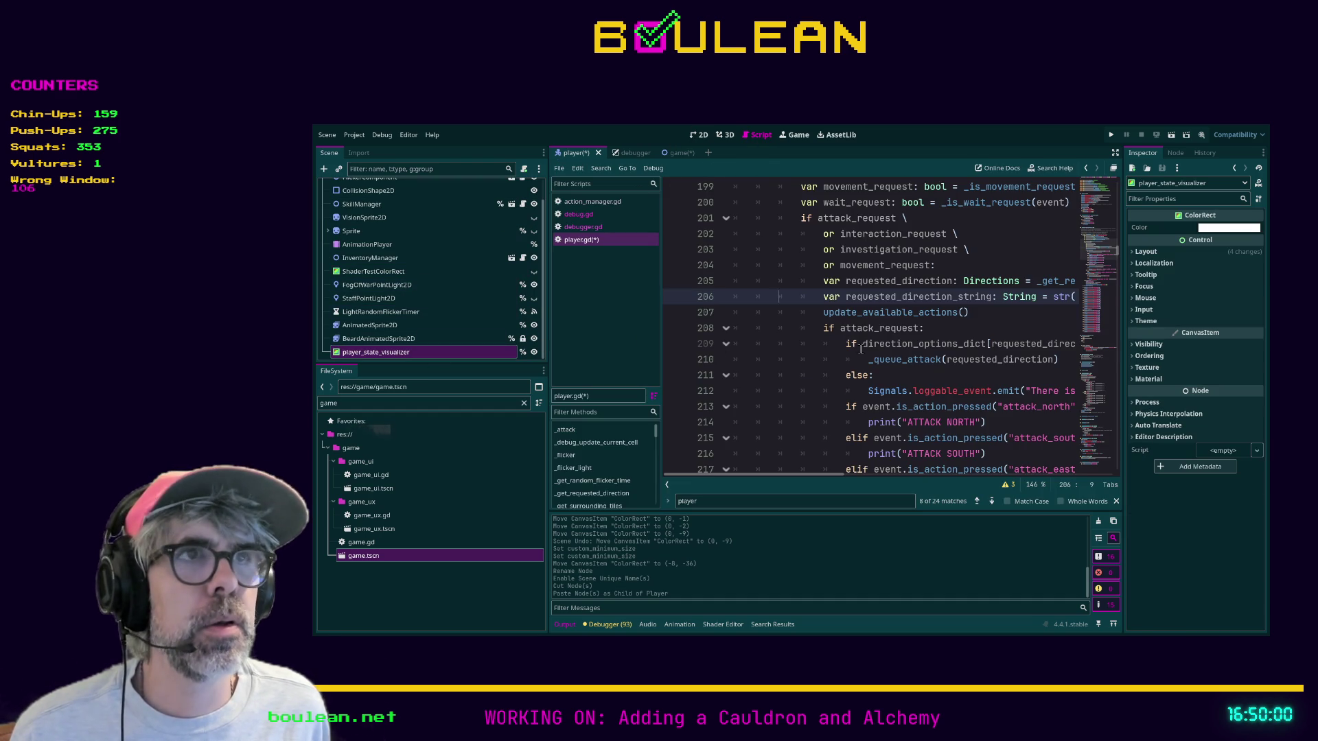
{"action": "scroll", "coordinate": [946, 337], "scroll_direction": "up", "scroll_amount": 13}
{"action": "scroll", "coordinate": [946, 336], "scroll_direction": "up", "scroll_amount": 7}
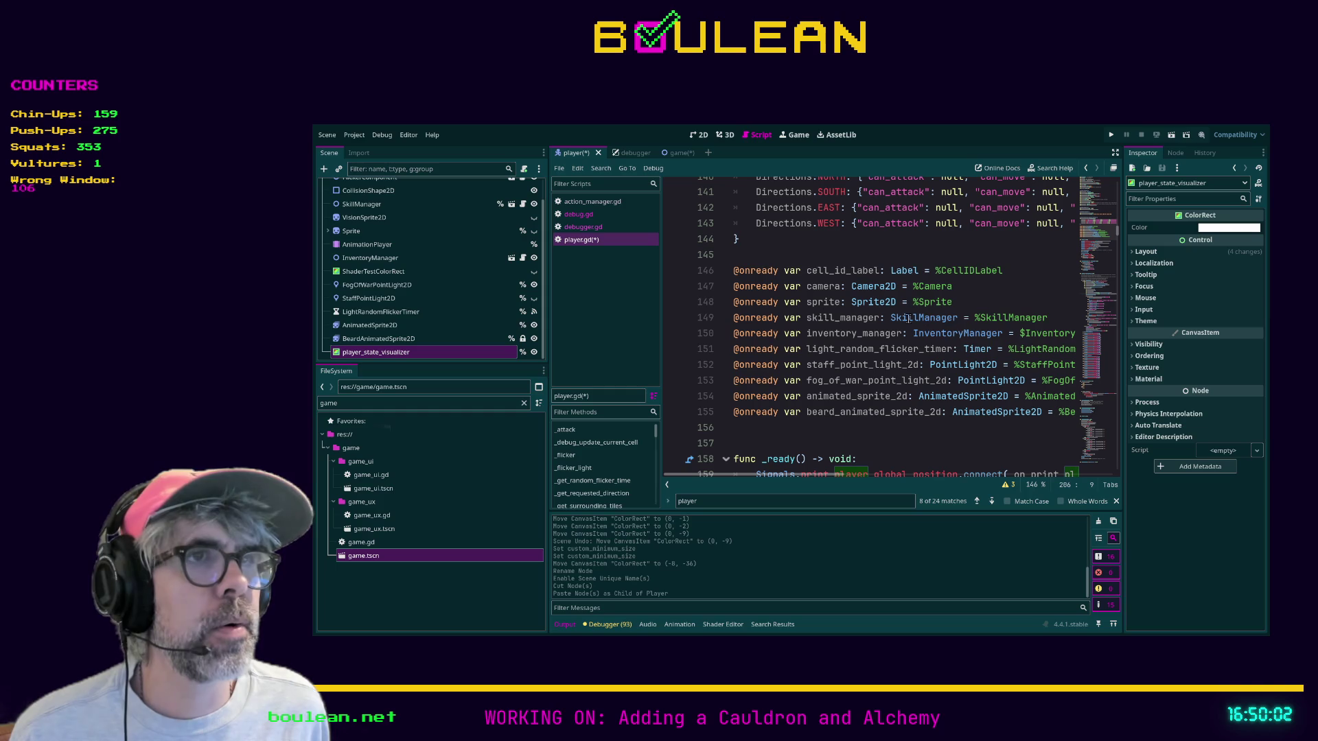
{"action": "mouse_move", "coordinate": [412, 352]}
{"action": "left_mouse_down"}
{"action": "mouse_move", "coordinate": [769, 401]}
{"action": "mouse_move", "coordinate": [768, 427]}
{"action": "left_mouse_up"}
Save player.gd and put the caret on the pass at line 287 in _process
{"action": "scroll", "coordinate": [814, 382], "scroll_direction": "down", "scroll_amount": 3}
{"action": "scroll", "coordinate": [814, 381], "scroll_direction": "down", "scroll_amount": 18}
{"action": "left_click", "coordinate": [779, 368]}
{"action": "scroll", "coordinate": [779, 369], "scroll_direction": "down", "scroll_amount": 7}
{"action": "scroll", "coordinate": [779, 370], "scroll_direction": "down", "scroll_amount": 15}
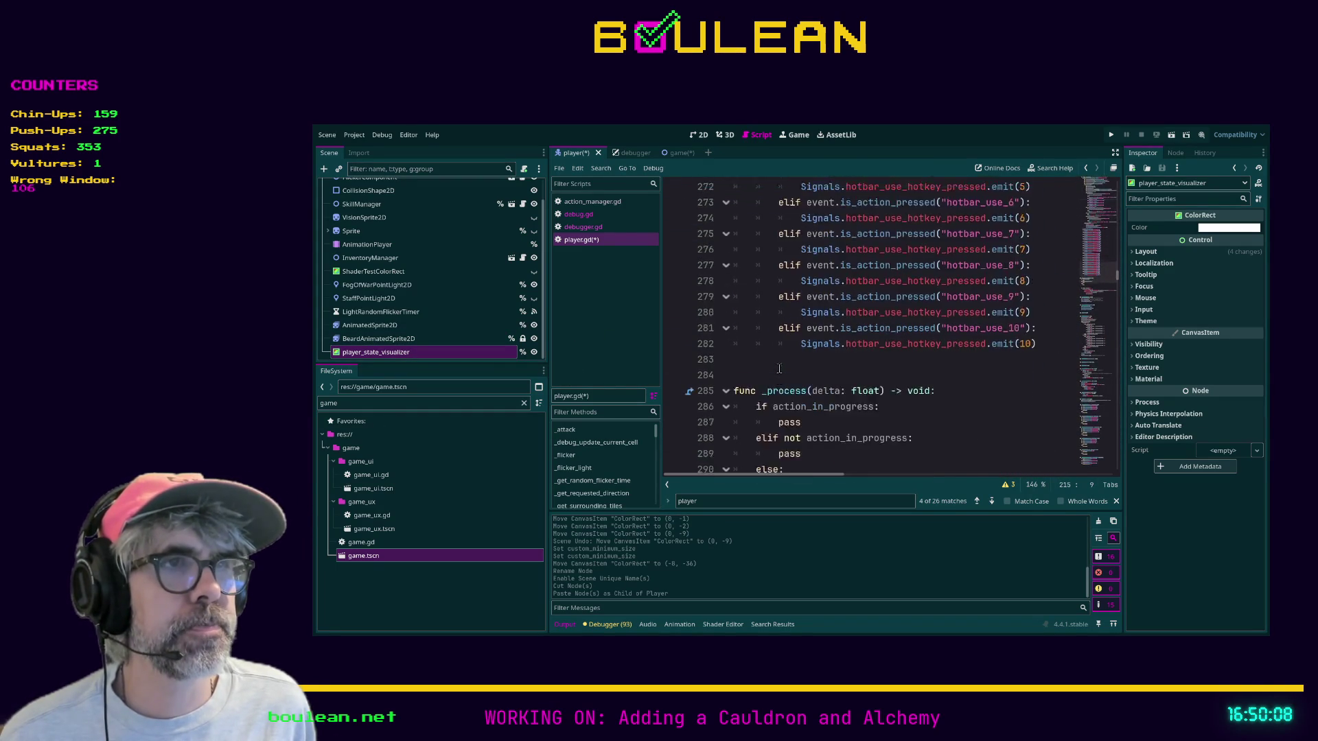
{"action": "scroll", "coordinate": [779, 369], "scroll_direction": "down", "scroll_amount": 3}
{"action": "left_click", "coordinate": [779, 349]}
{"action": "key", "text": "ctrl+s"}
{"action": "left_click", "coordinate": [795, 271]}
Replace line 287's pass with player_state_visualizer.color = Constants.GREEN
{"action": "double_click", "coordinate": [796, 272]}
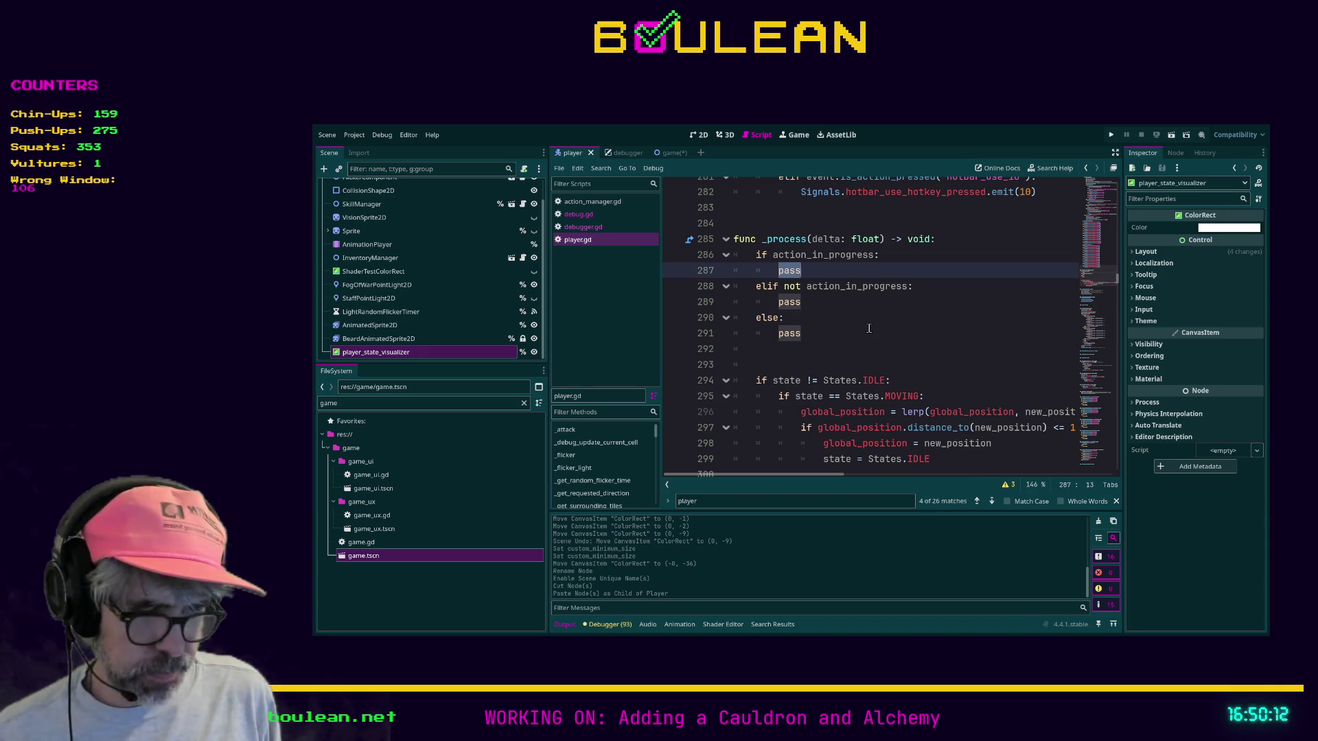
{"action": "type", "text": "player"}
{"action": "key", "text": "Return"}
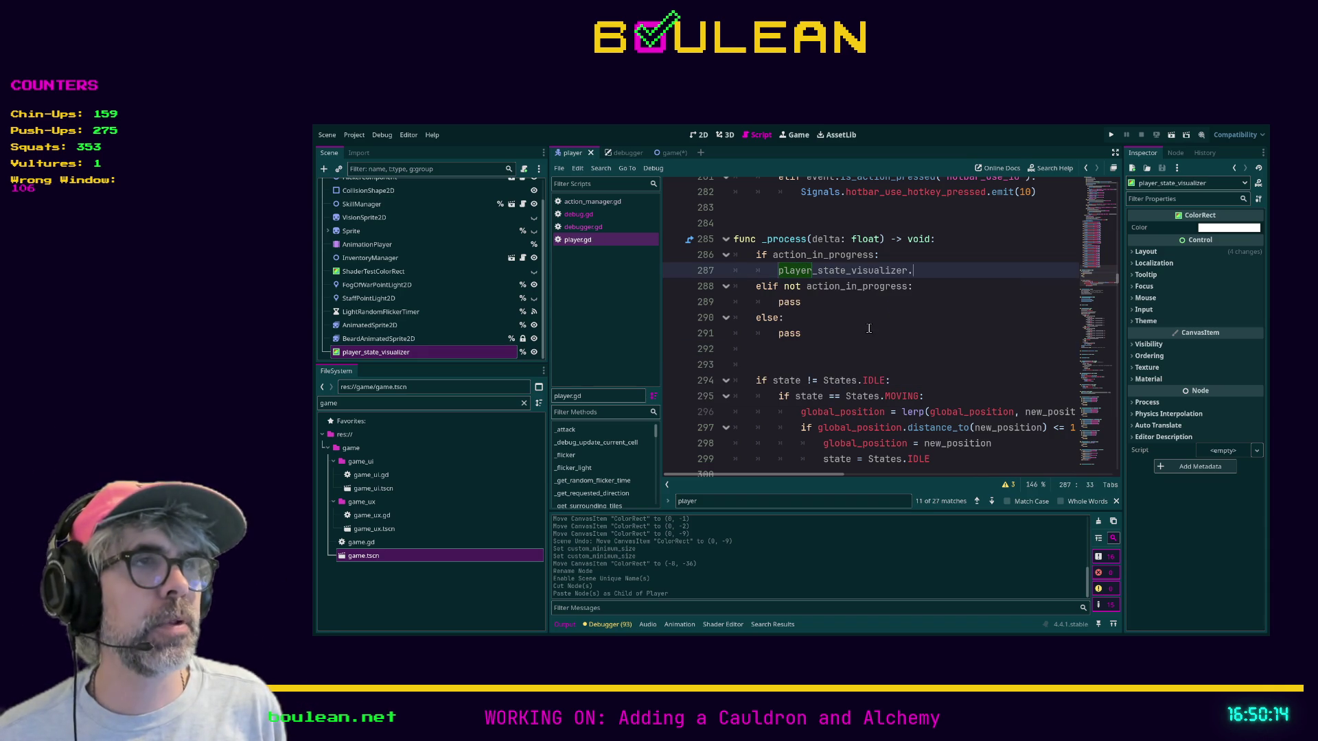
{"action": "type", "text": "co"}
{"action": "key", "text": "Return"}
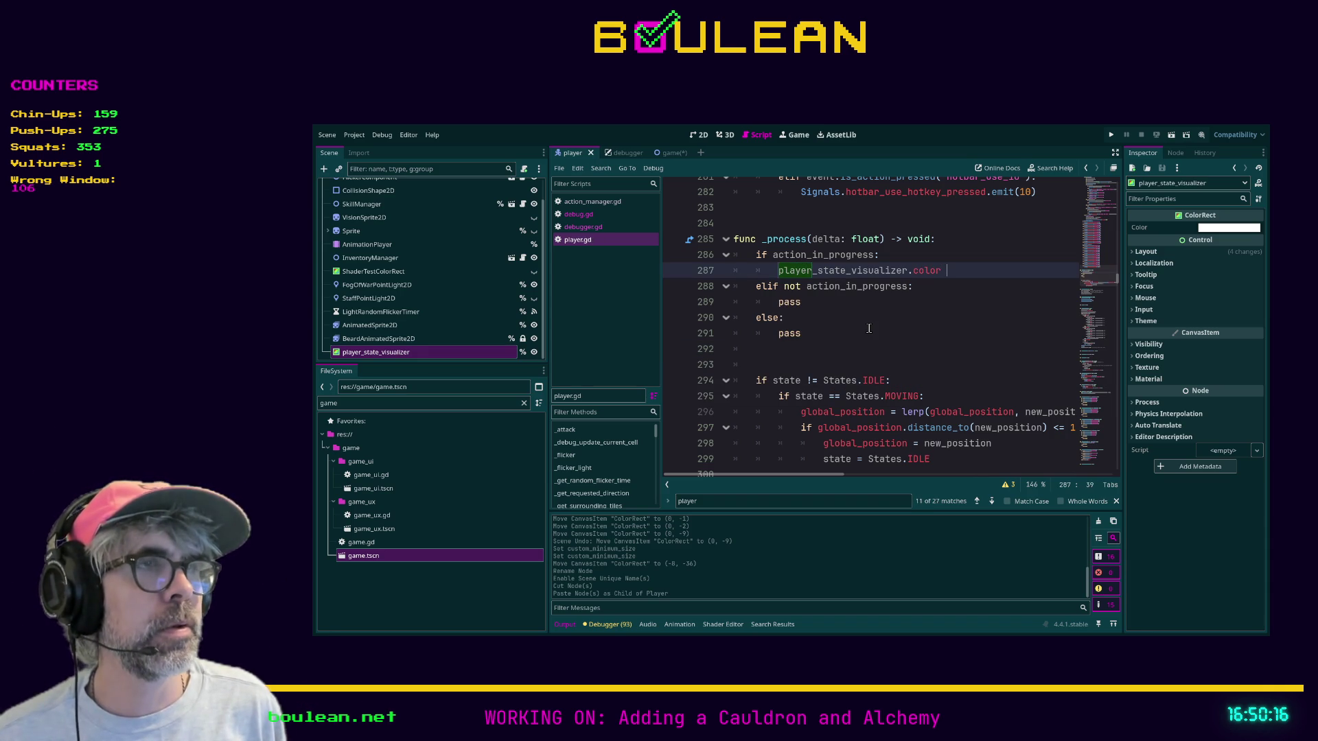
{"action": "type", "text": "= Constan"}
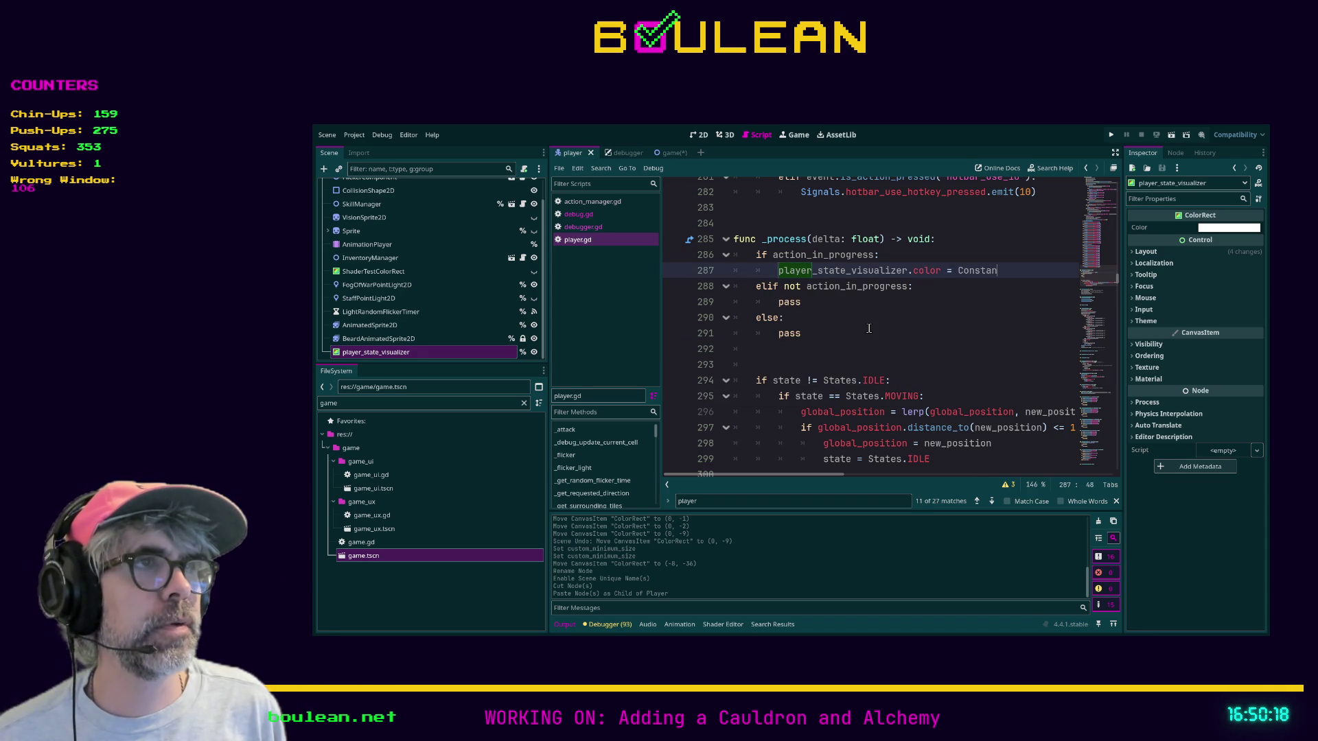
{"action": "type", "text": "ts."}
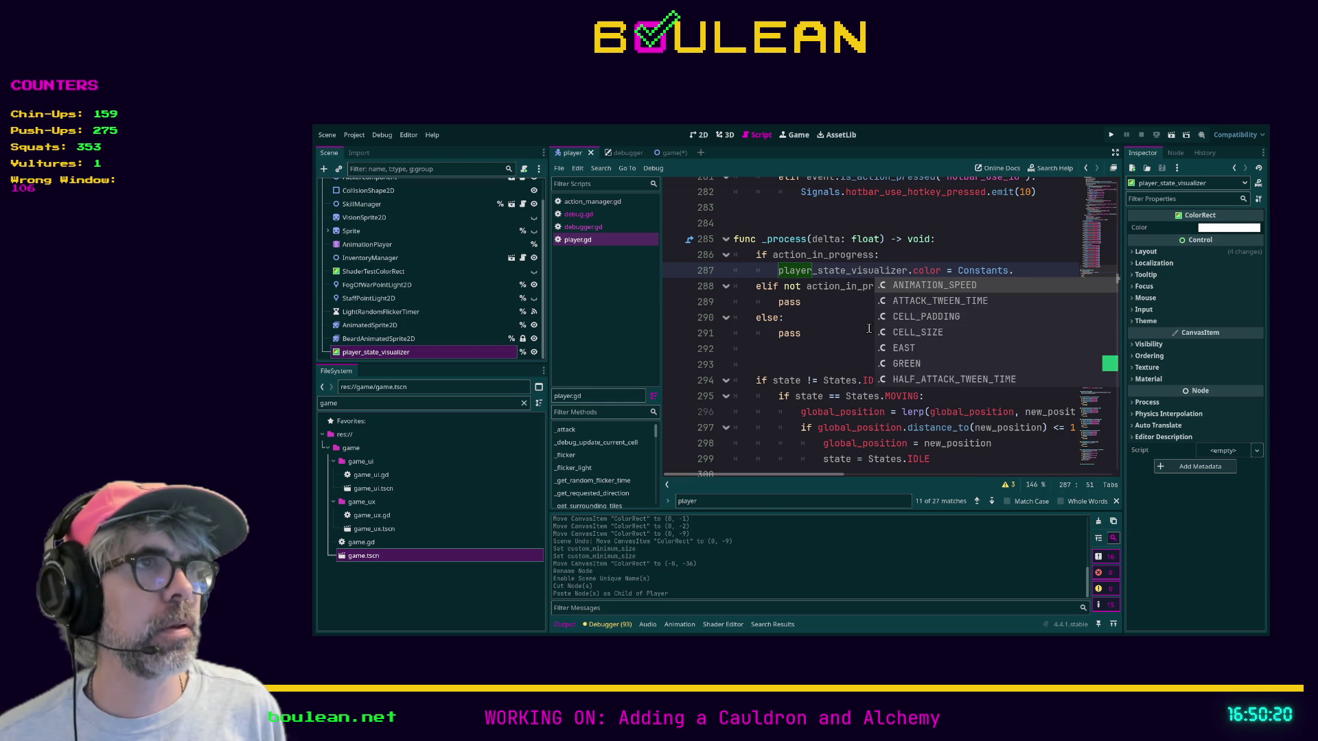
{"action": "key", "text": "Down"}
{"action": "key", "text": "Down"}
{"action": "key", "text": "Down"}
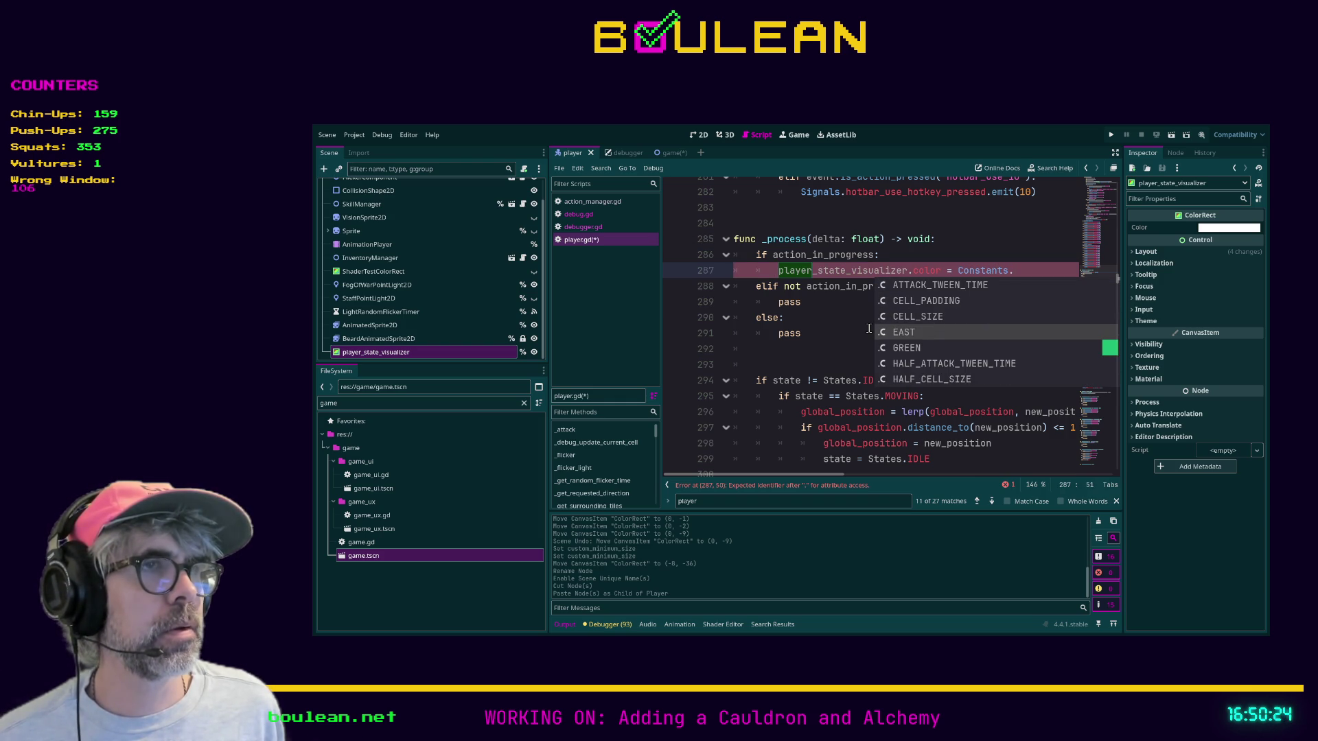
{"action": "key", "text": "Down"}
{"action": "key", "text": "Return"}
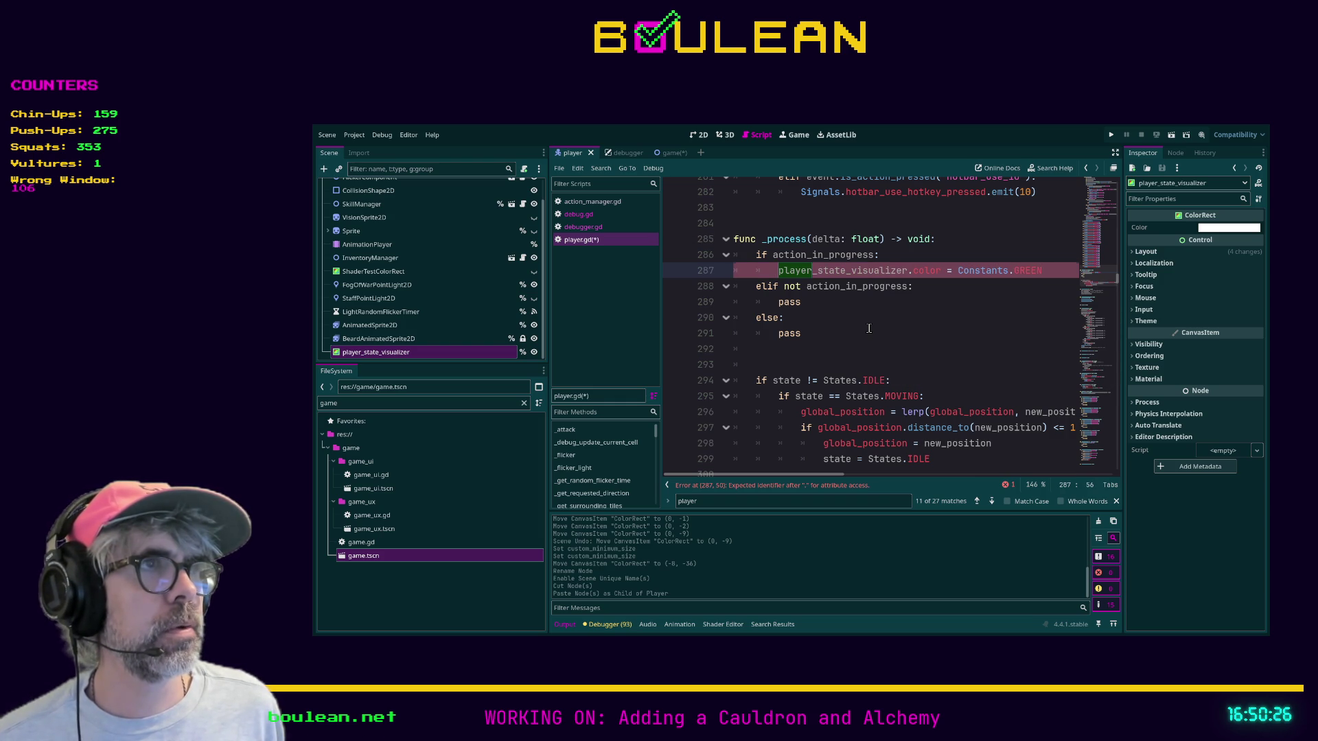
Make the elif branch on line 289 set player_state_visualizer.color = Constants.RED
{"action": "key", "text": "Down"}
{"action": "key", "text": "Down"}
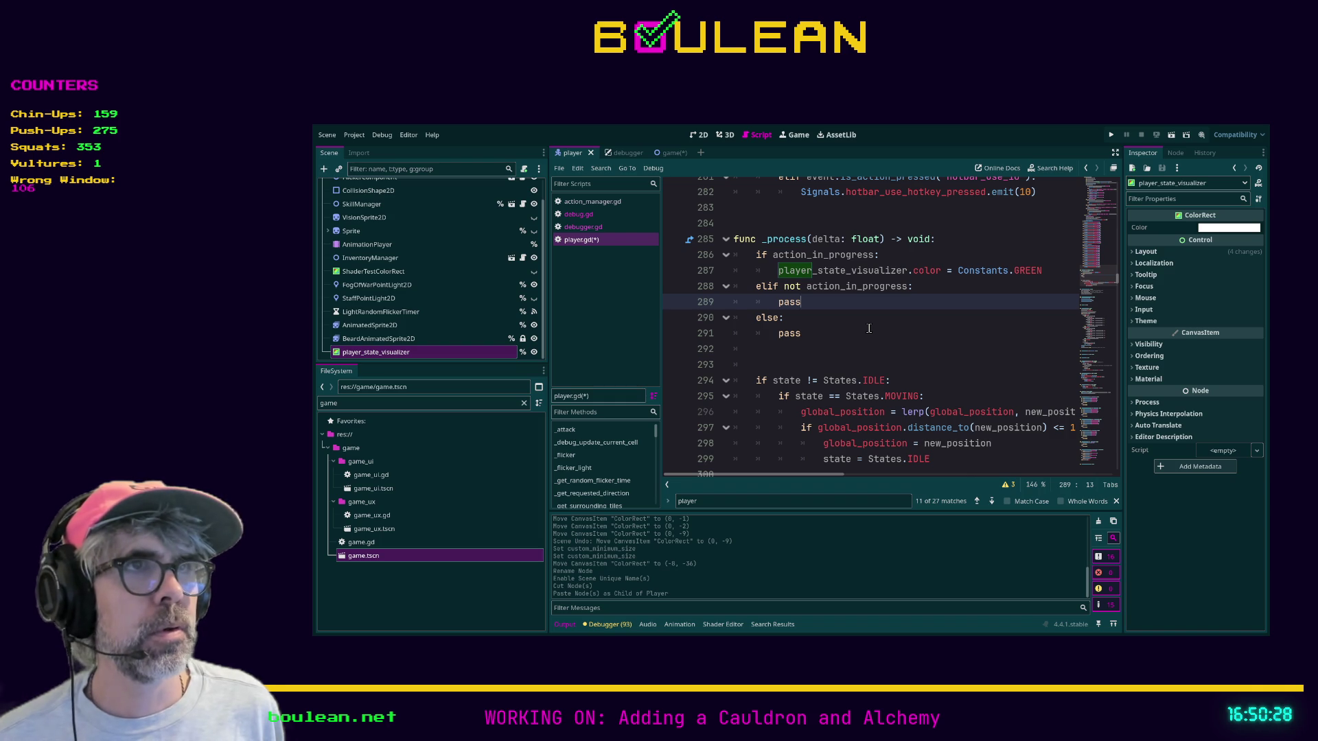
{"action": "type", "text": "player_state_"}
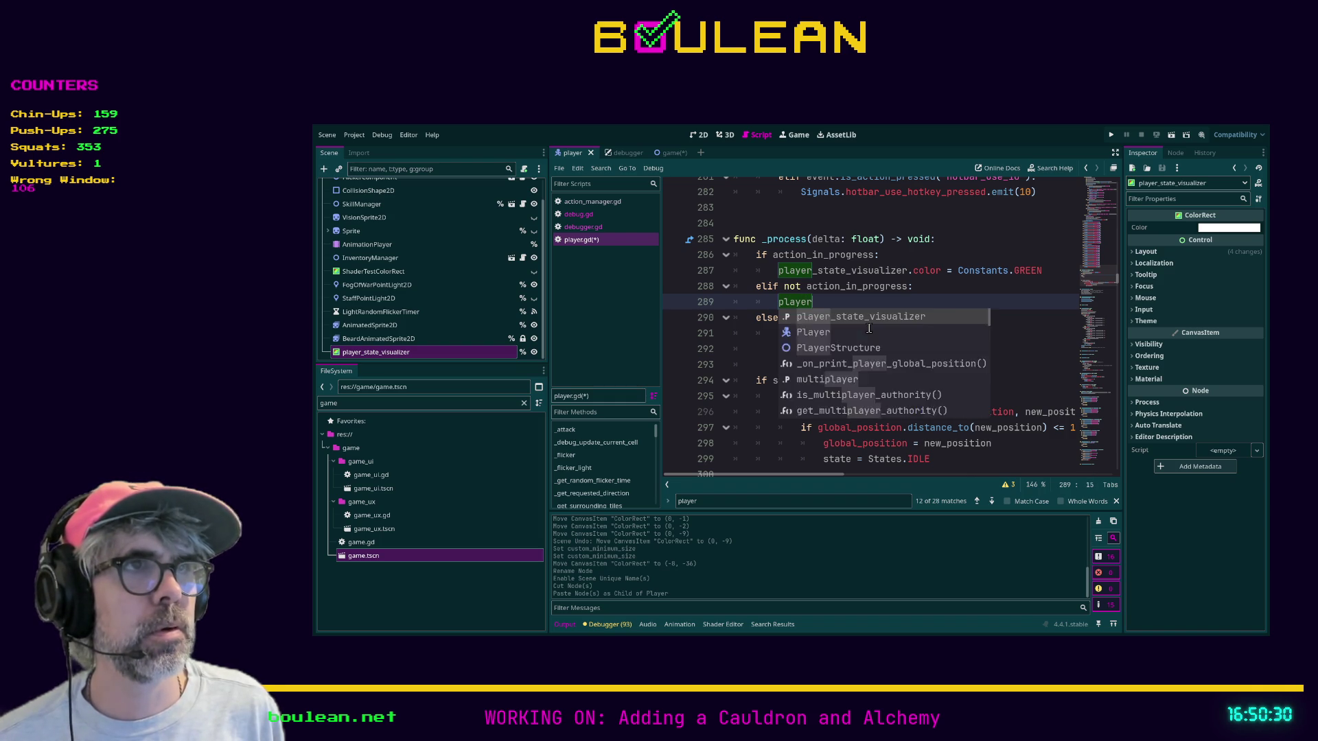
{"action": "key", "text": "Return"}
{"action": "type", "text": ".color "}
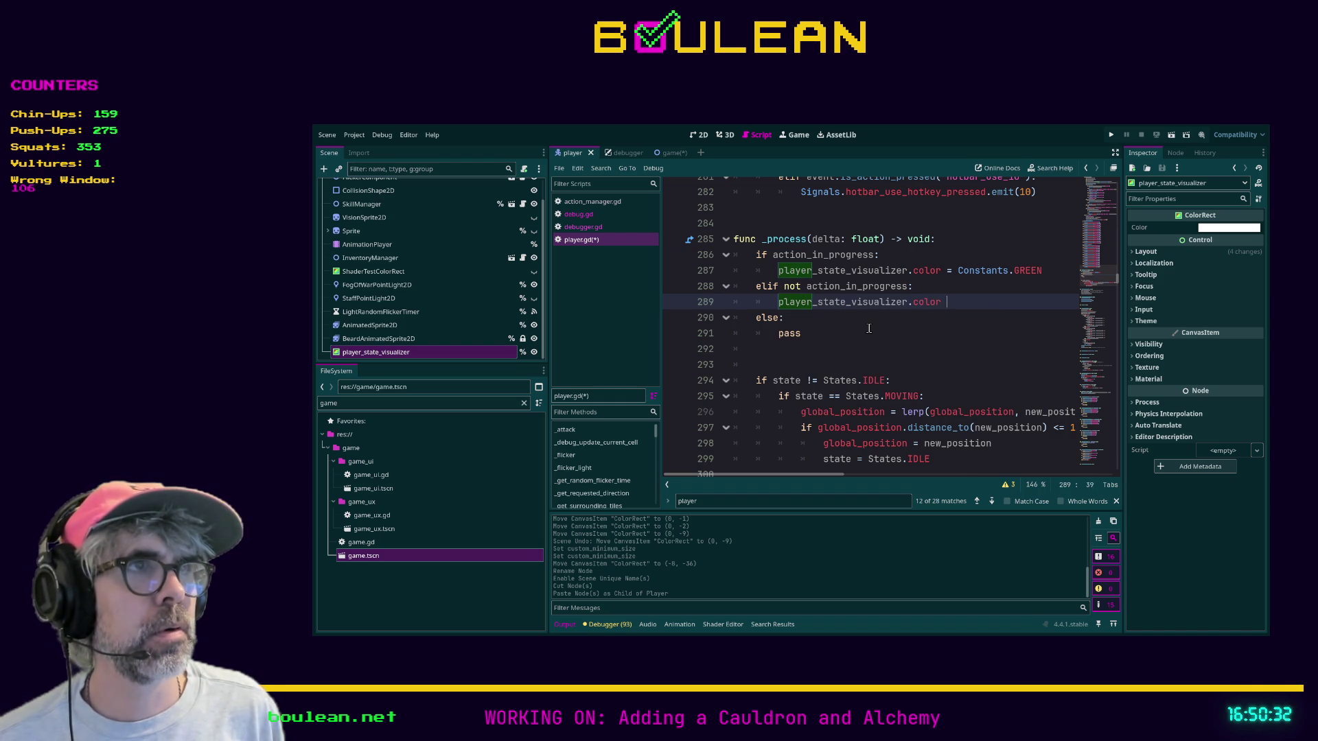
{"action": "type", "text": "= Constants."}
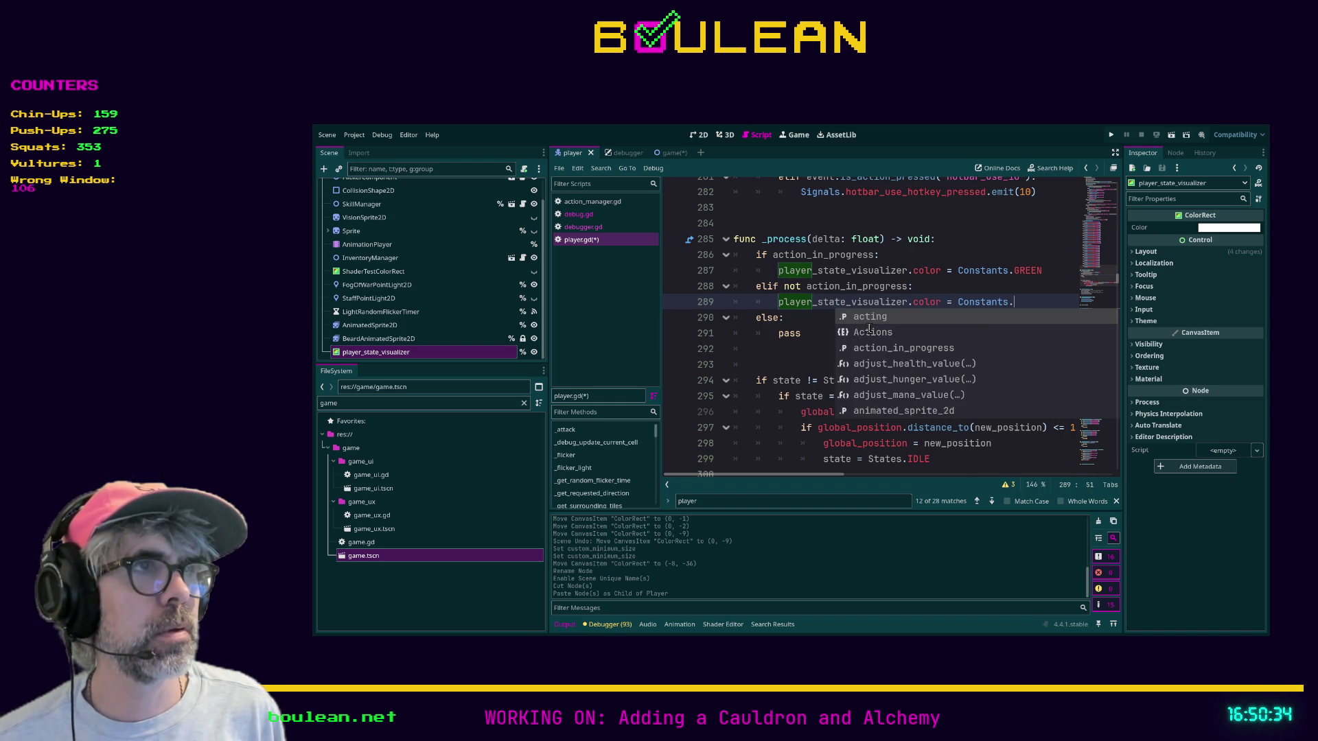
{"action": "type", "text": "R"}
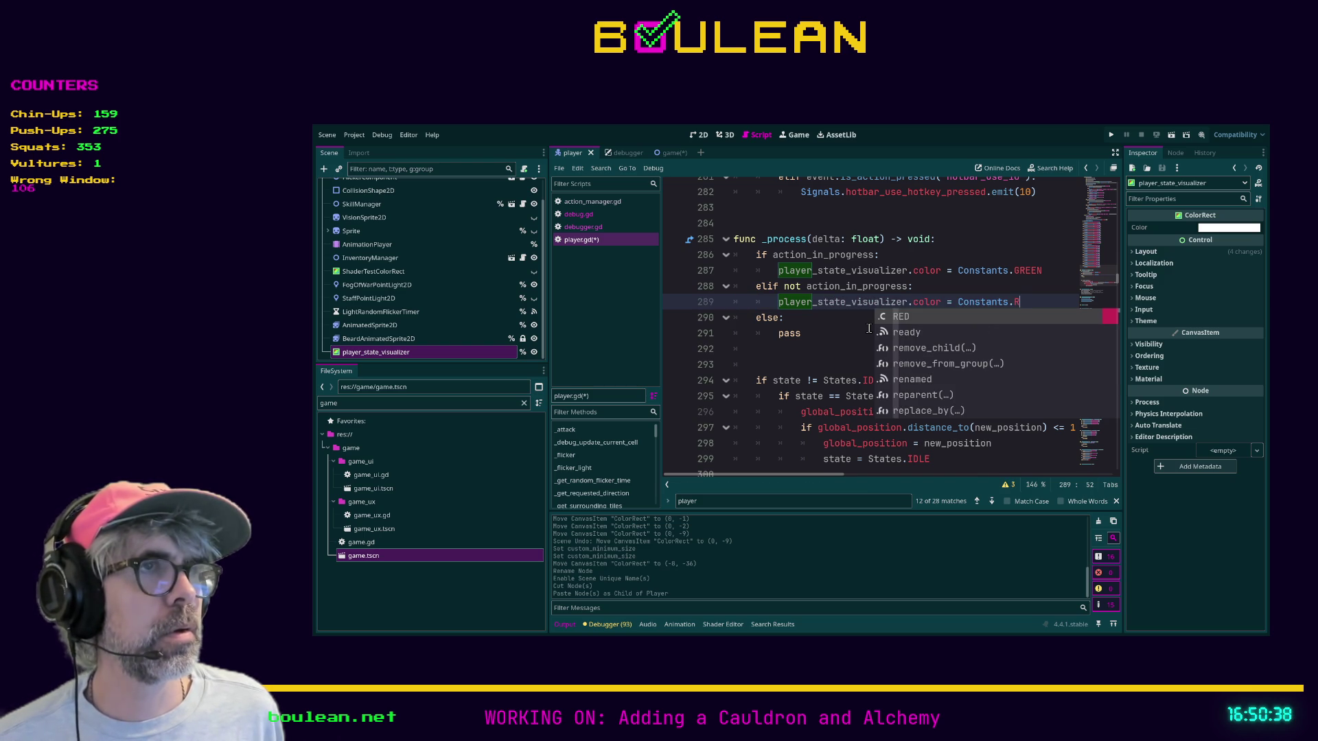
{"action": "key", "text": "Return"}
Replace the else branch's pass with player_state_visualizer.color = Constants.ORANGE and save player.gd
{"action": "key", "text": "Down"}
{"action": "key", "text": "Down"}
{"action": "key", "text": "BackSpace"}
{"action": "key", "text": "BackSpace"}
{"action": "type", "text": "player_sta"}
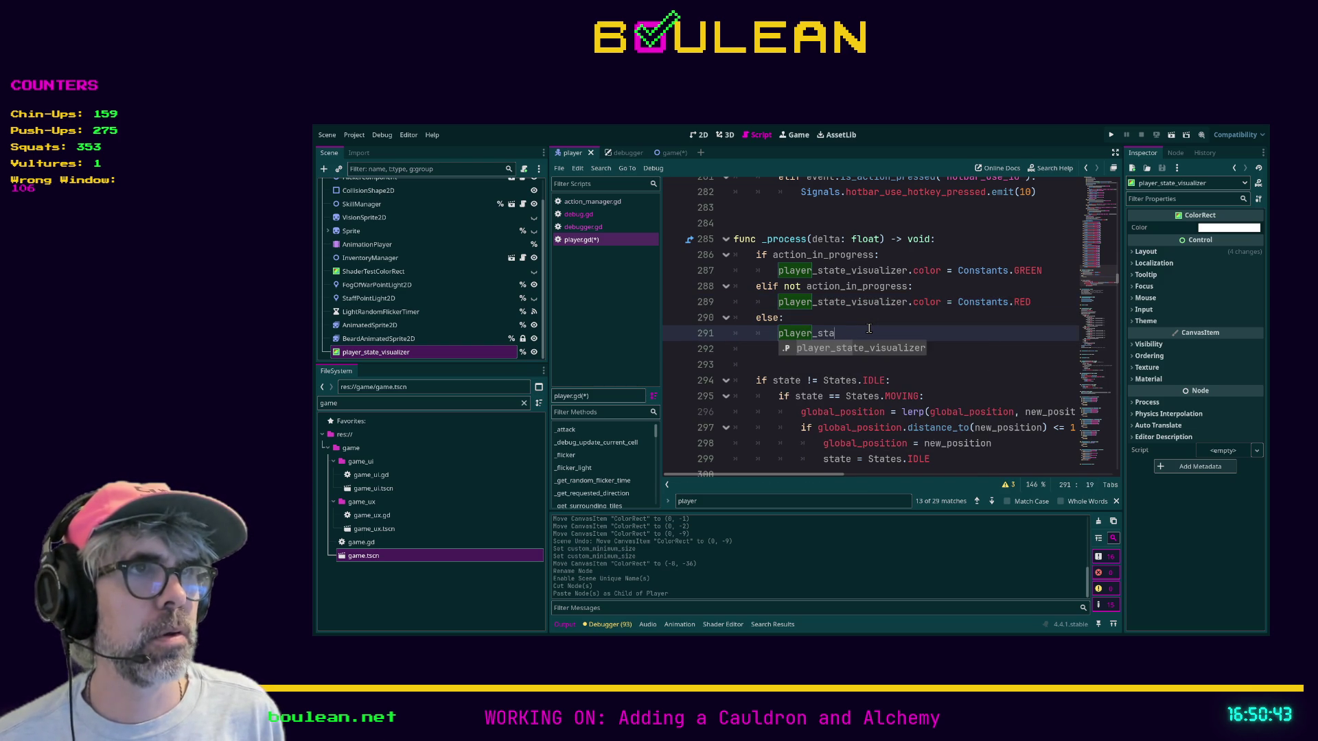
{"action": "key", "text": "Return"}
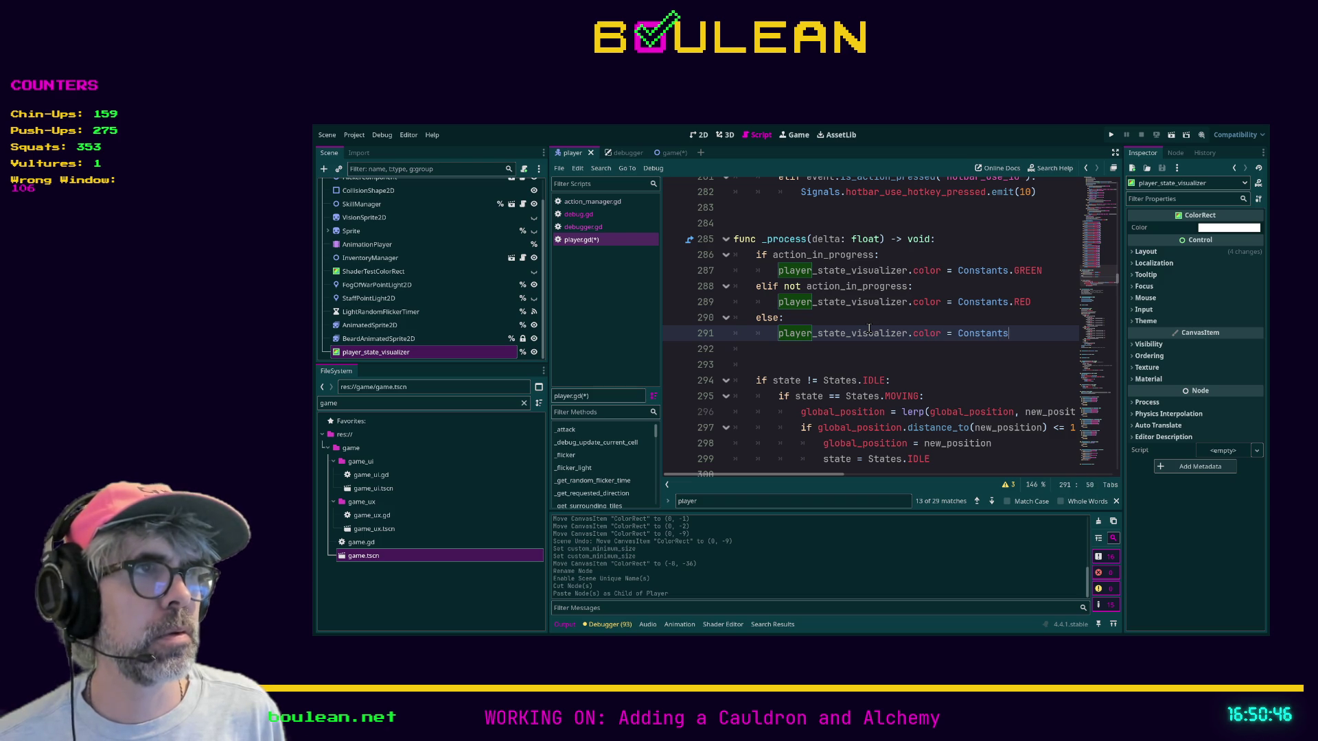
{"action": "type", "text": "."}
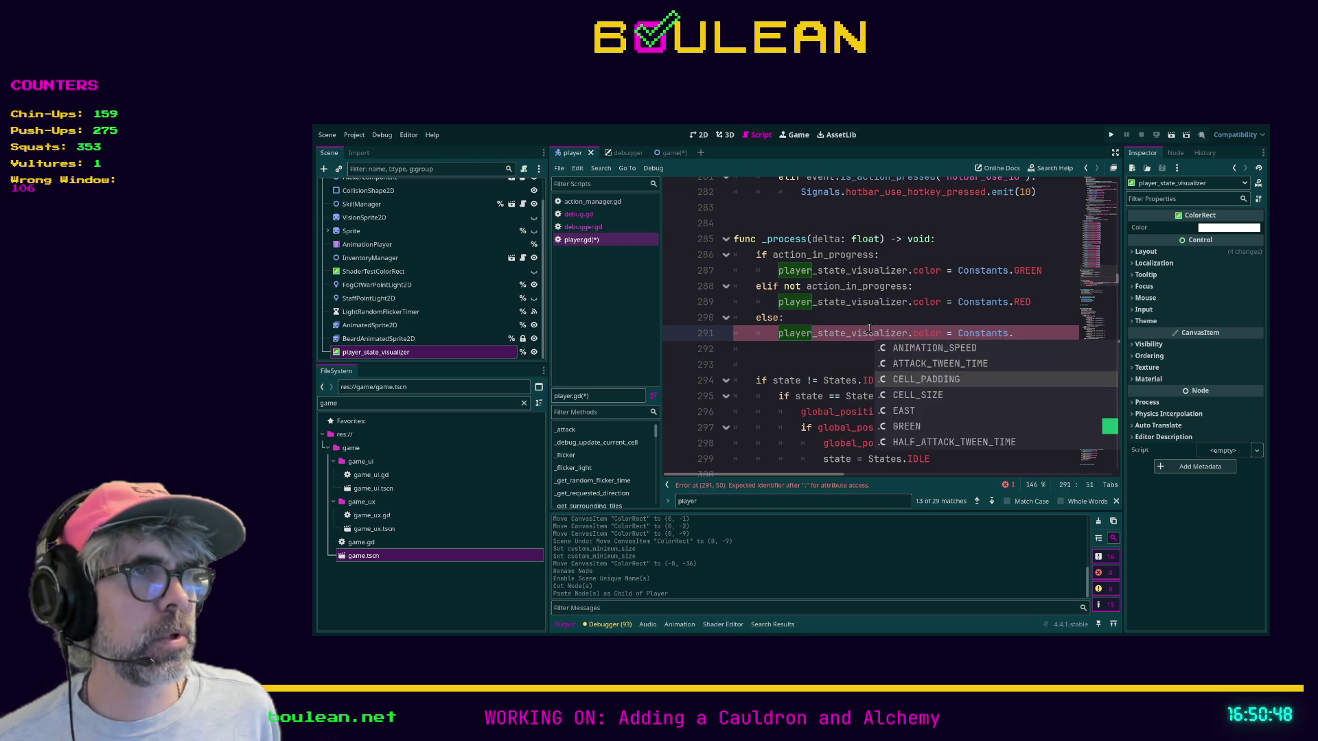
{"action": "key", "text": "Down"}
{"action": "key", "text": "Down"}
{"action": "key", "text": "Down"}
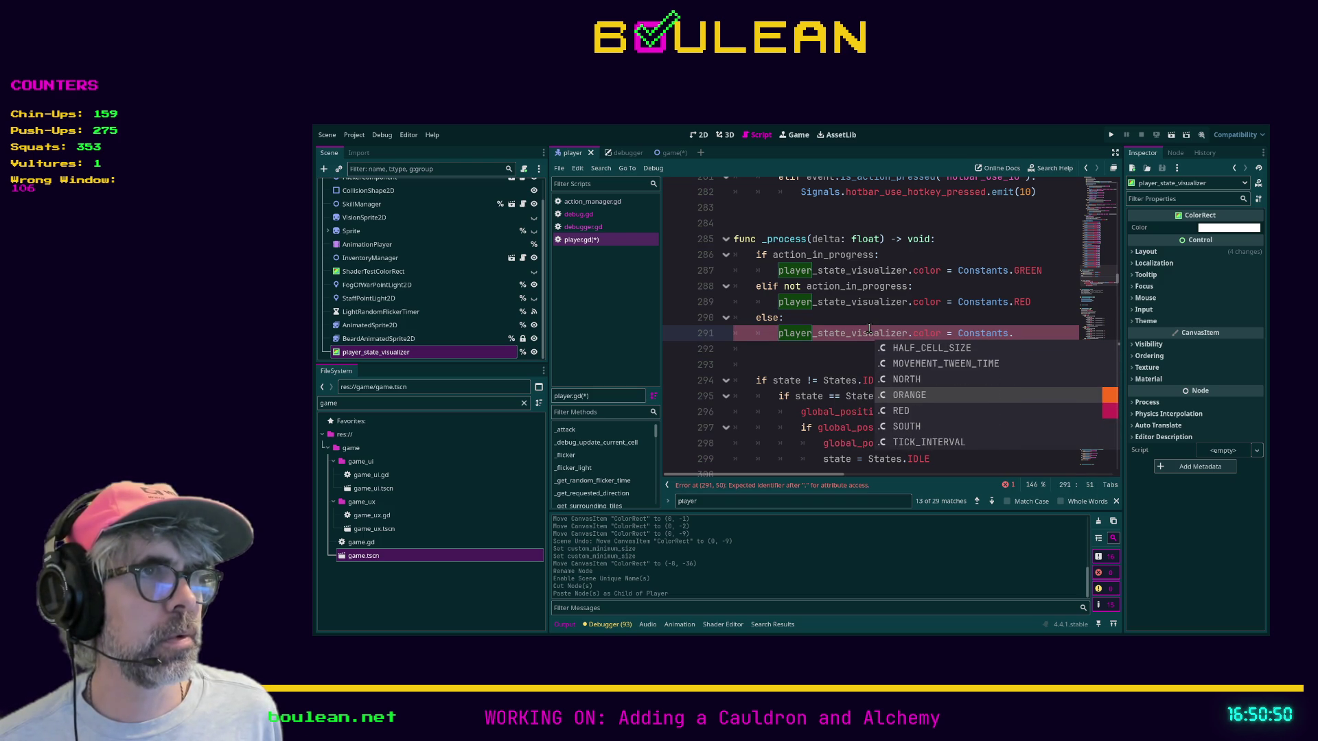
{"action": "key", "text": "Down"}
{"action": "key", "text": "Down"}
{"action": "key", "text": "Down"}
{"action": "key", "text": "Up"}
{"action": "key", "text": "Up"}
{"action": "key", "text": "Up"}
{"action": "key", "text": "Return"}
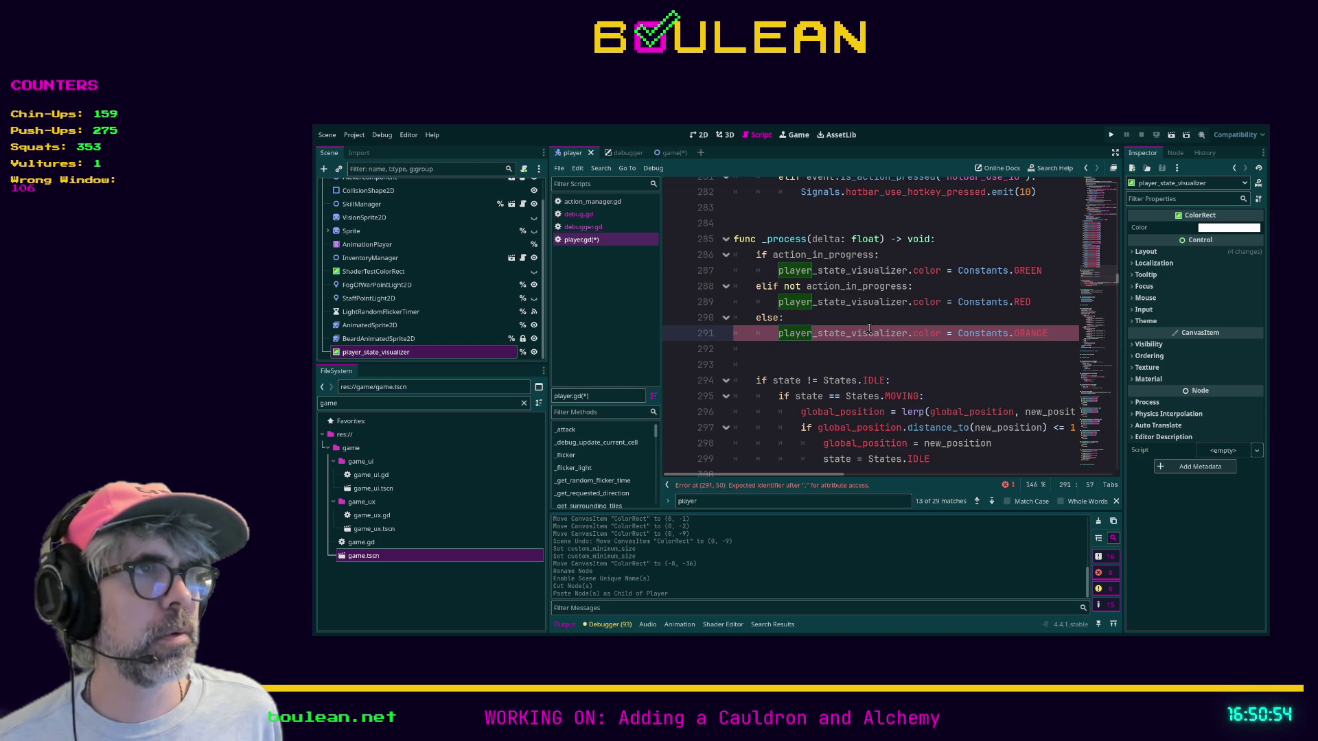
{"action": "key", "text": "ctrl+s"}
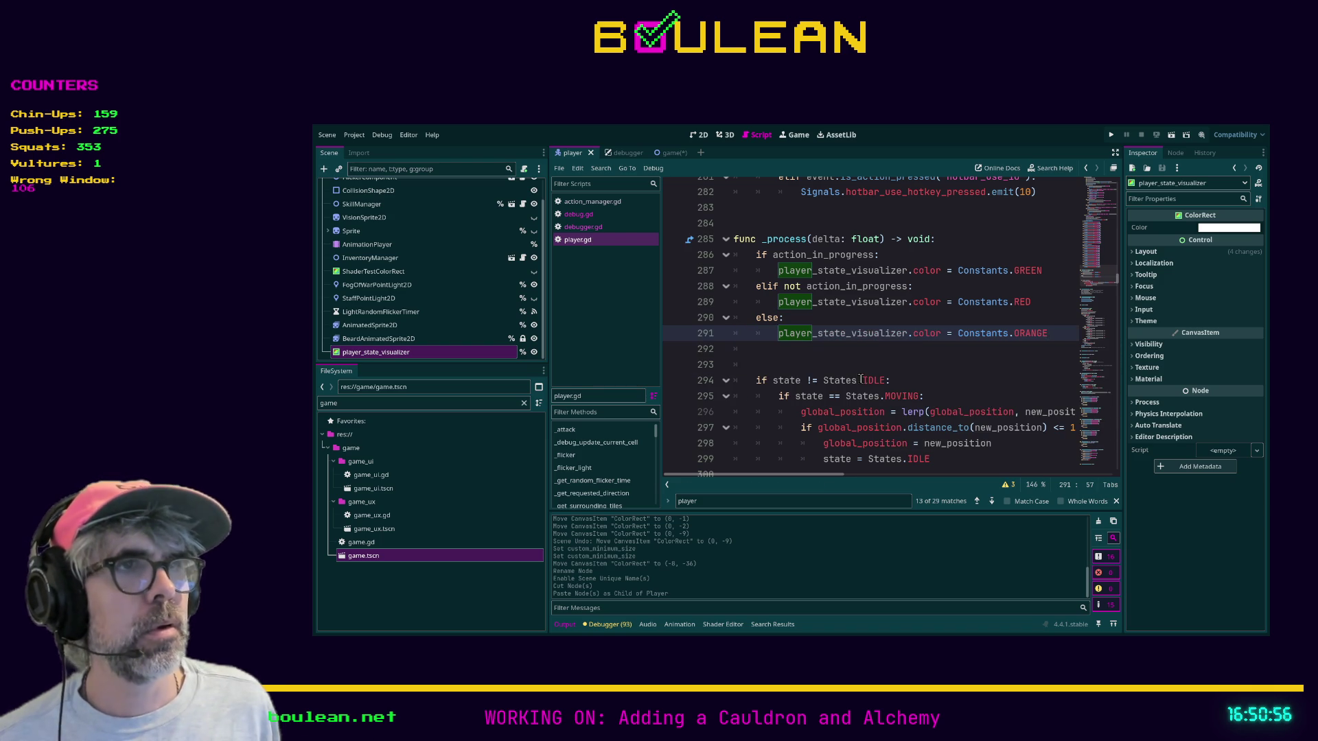
{"action": "left_click", "coordinate": [830, 358]}
{"action": "key", "text": "ctrl+s"}
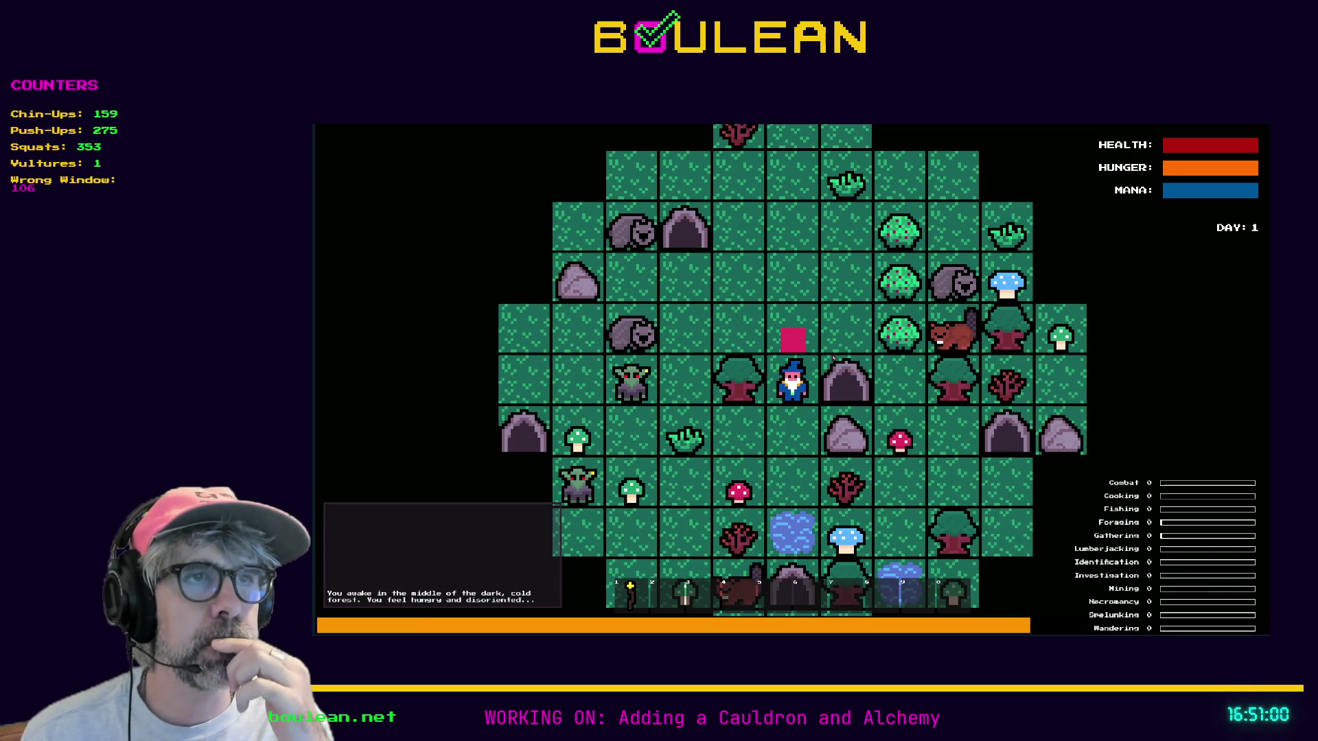
Walk the wizard north through the night forest toward the Sapling
{"action": "key", "text": "Down"}
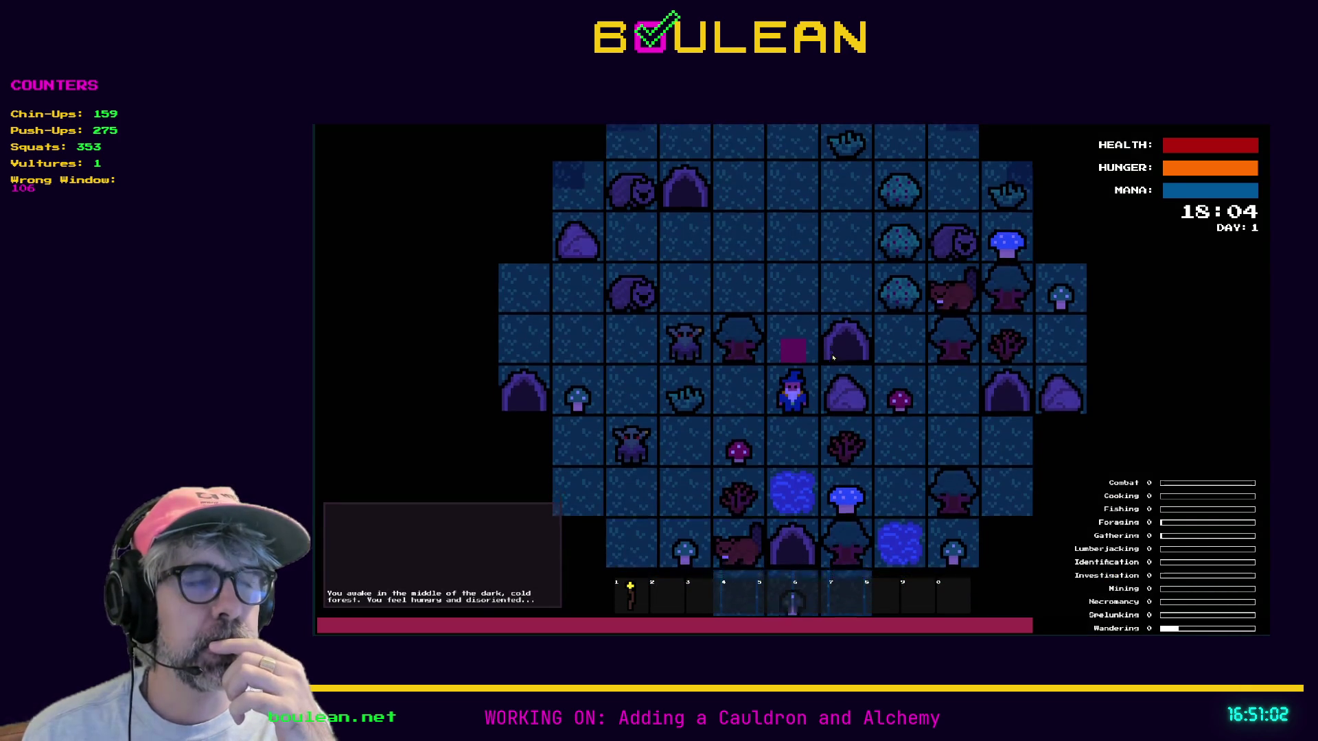
{"action": "key", "text": "Left"}
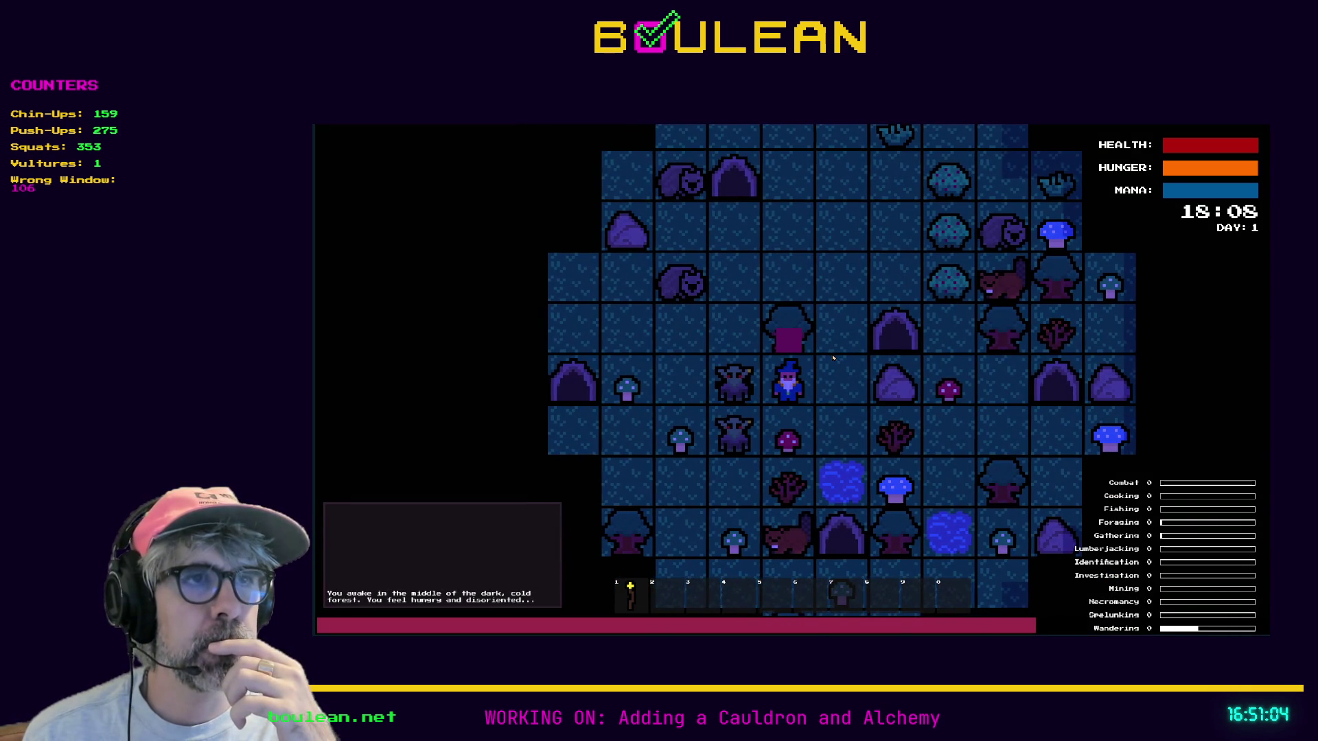
{"action": "key", "text": "Up"}
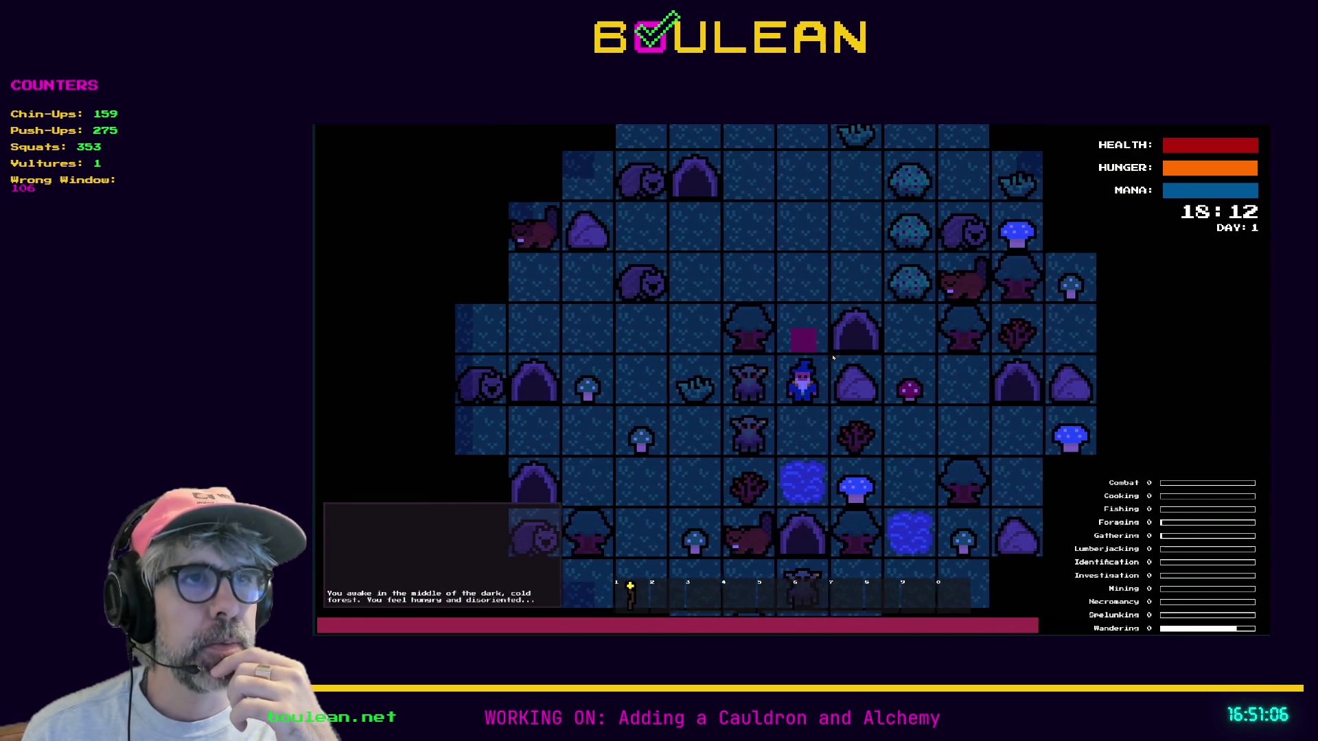
{"action": "key", "text": "Right"}
{"action": "key", "text": "Up"}
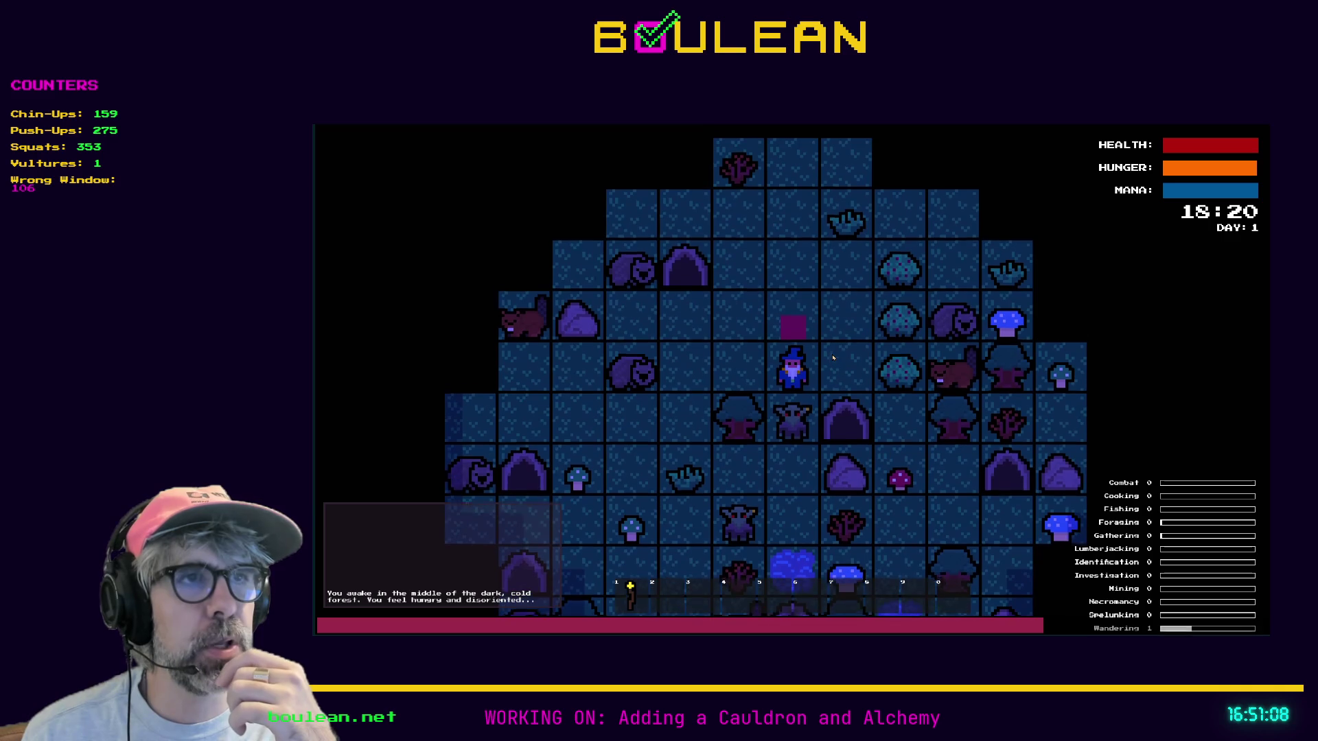
{"action": "key", "text": "Left"}
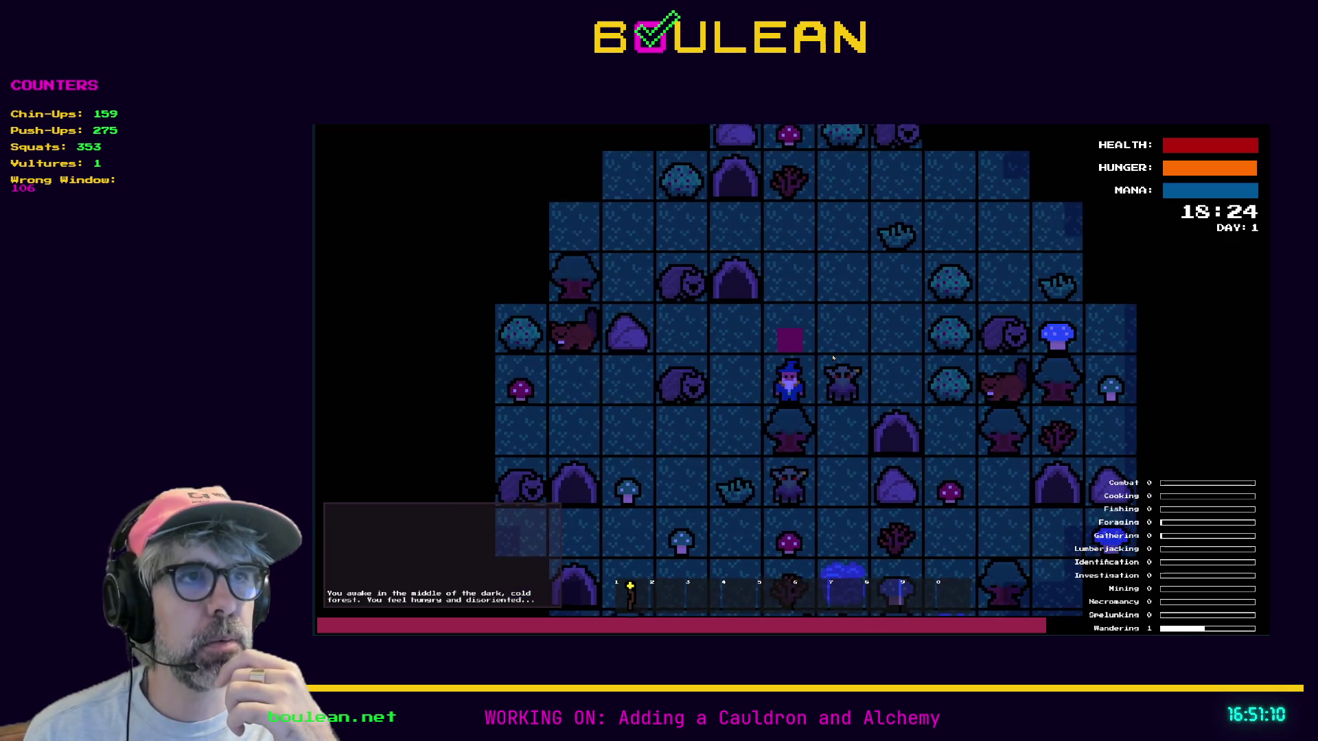
{"action": "key", "text": "Up"}
{"action": "key", "text": "Up"}
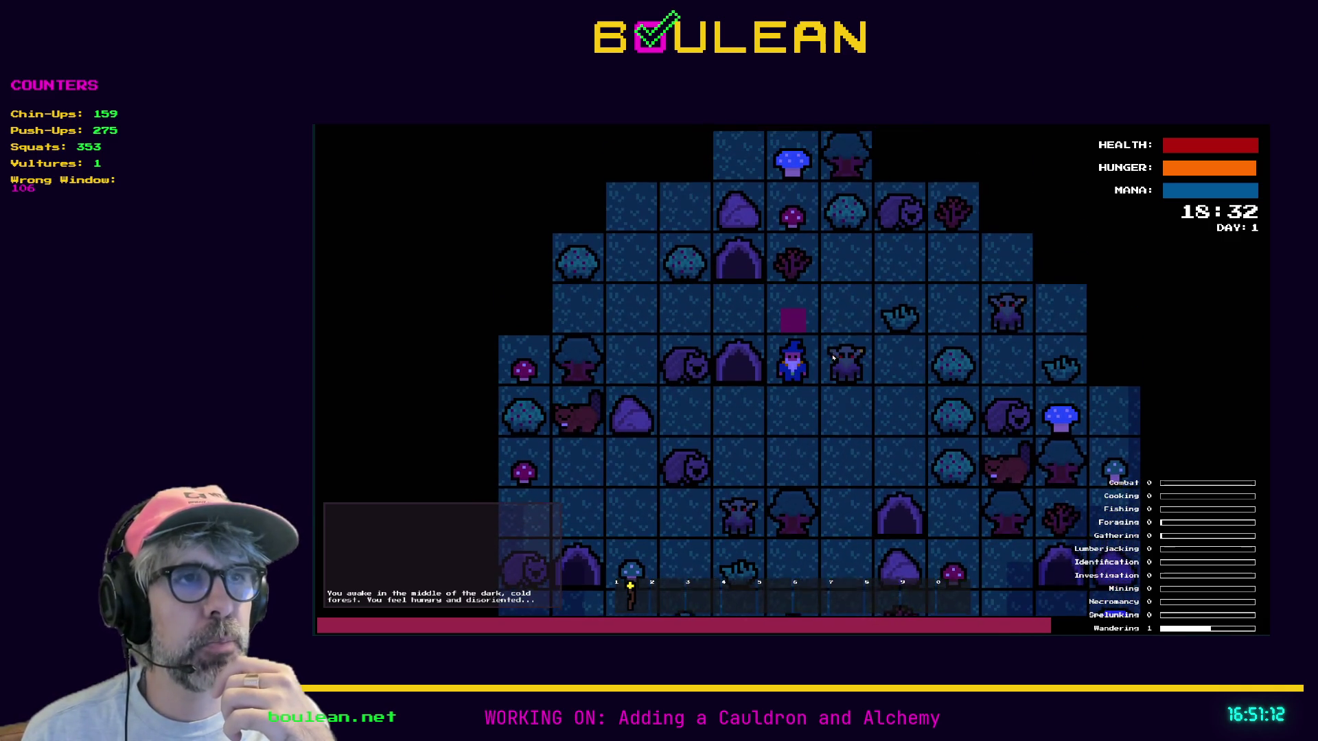
{"action": "key", "text": "Up"}
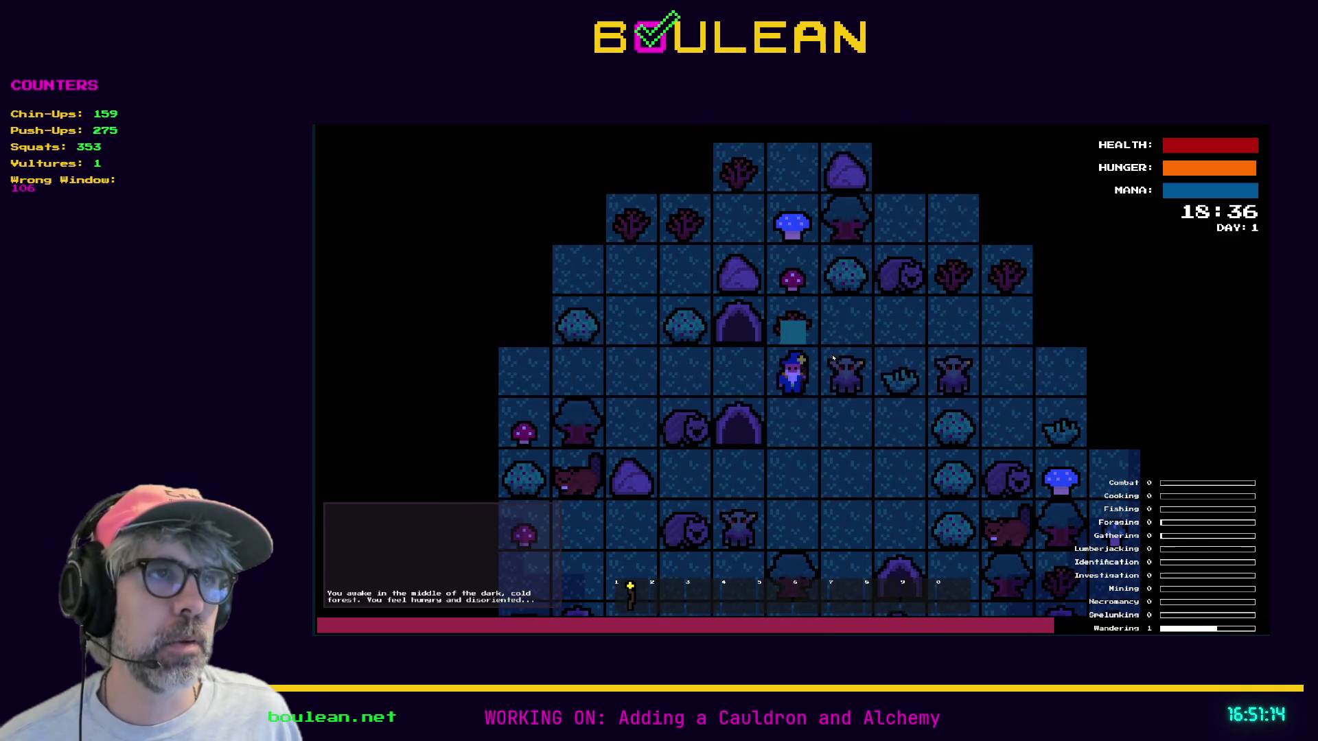
Try repeatedly to karate chop the Sapling with the state square showing
{"action": "key", "text": "space"}
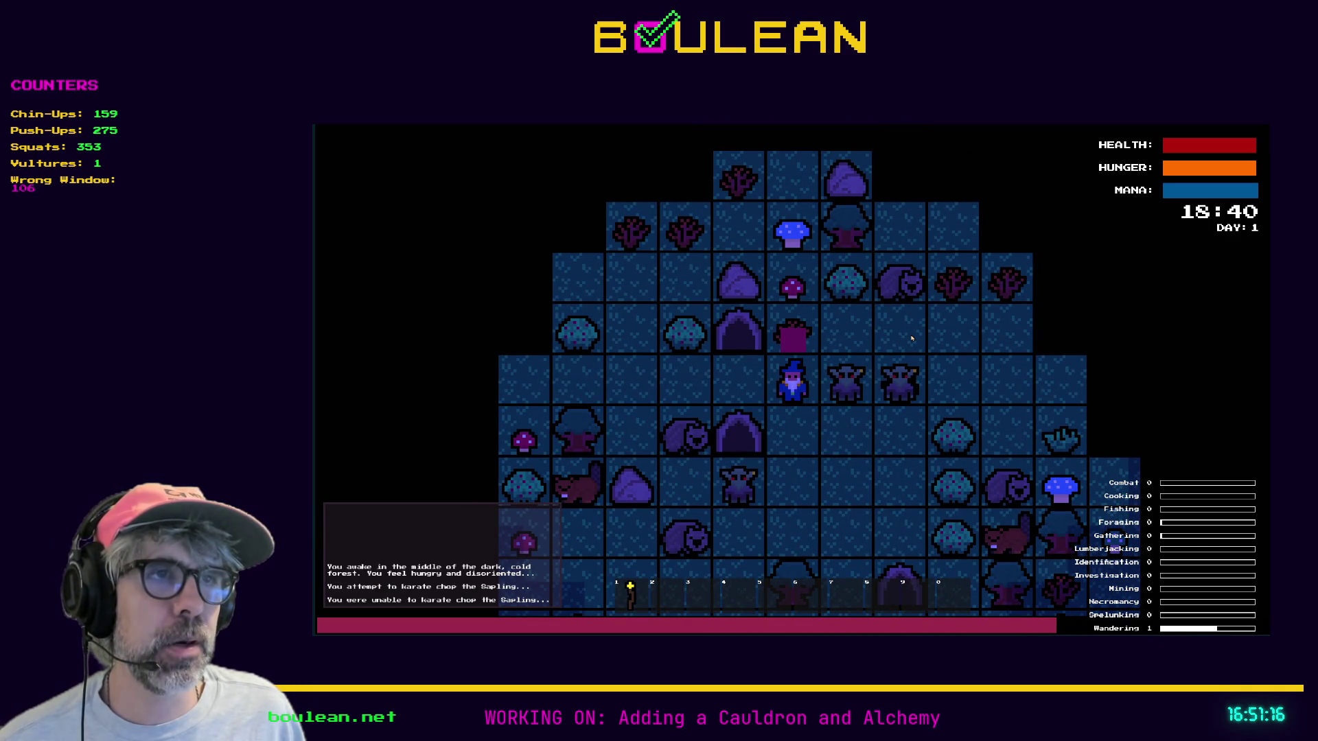
{"action": "key", "text": "Up"}
{"action": "key", "text": "Up"}
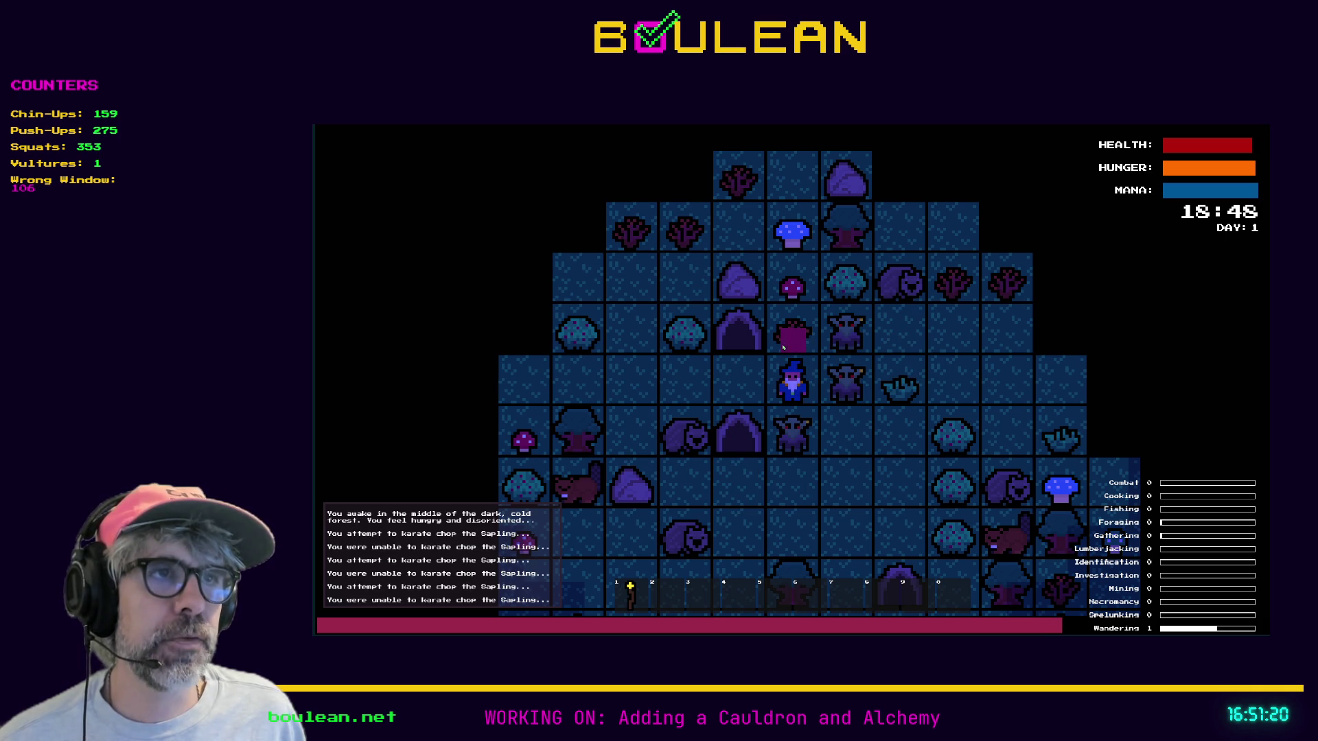
{"action": "scroll", "coordinate": [783, 352], "scroll_direction": "up", "scroll_amount": 3}
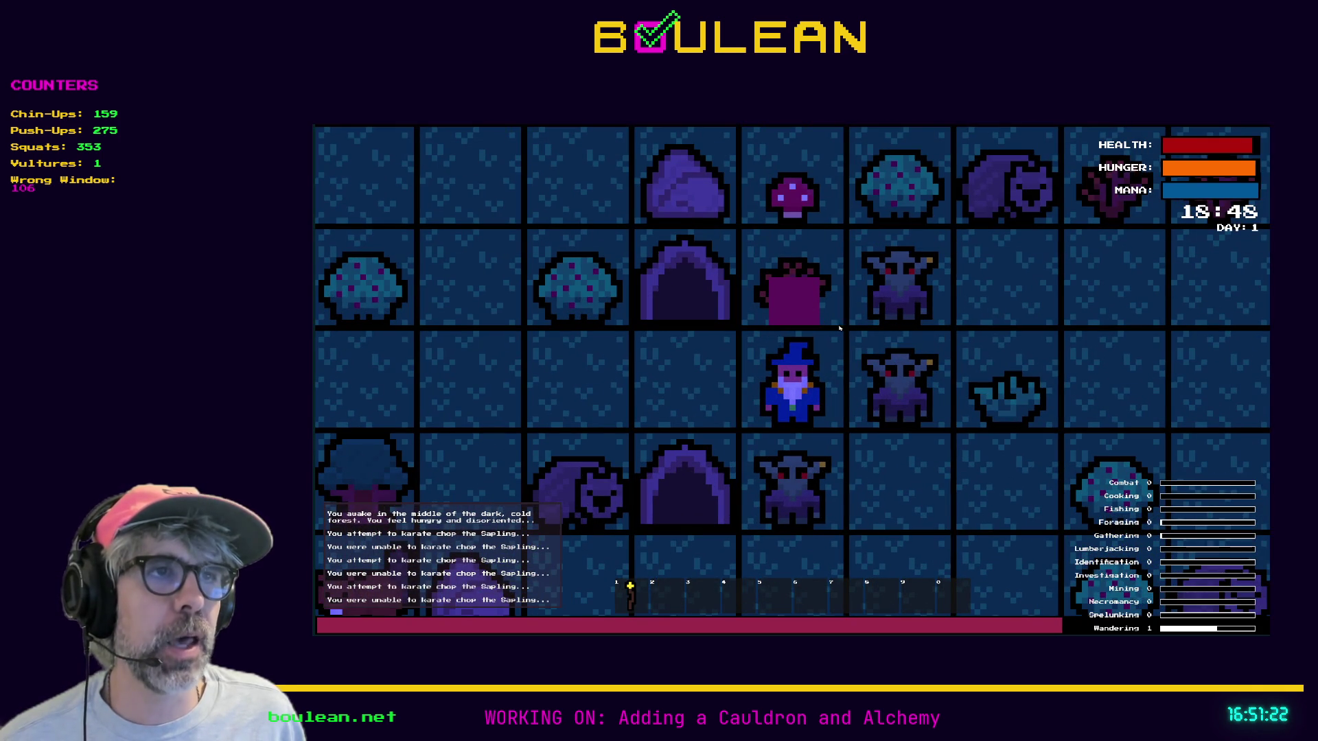
Obliterate the goblin right of the wizard, then destroy its gravestone
{"action": "key", "text": "Up"}
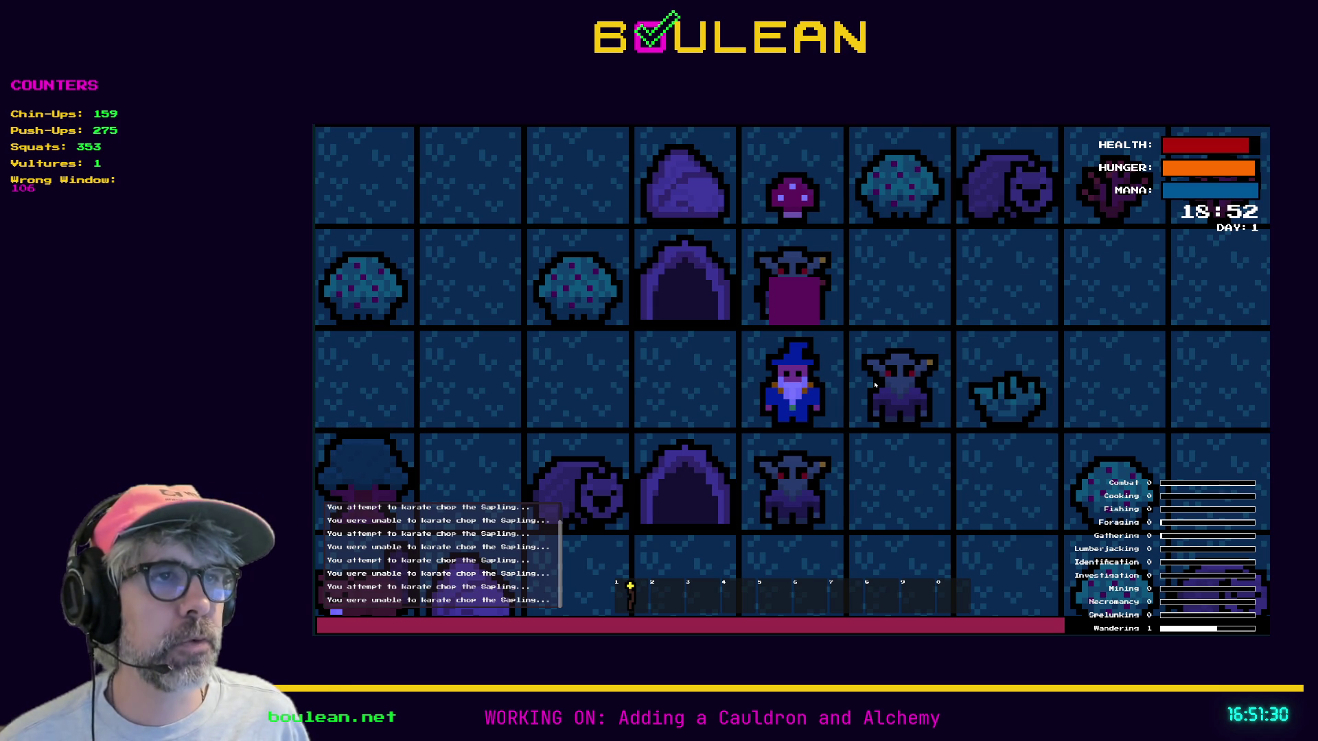
{"action": "key", "text": "Up"}
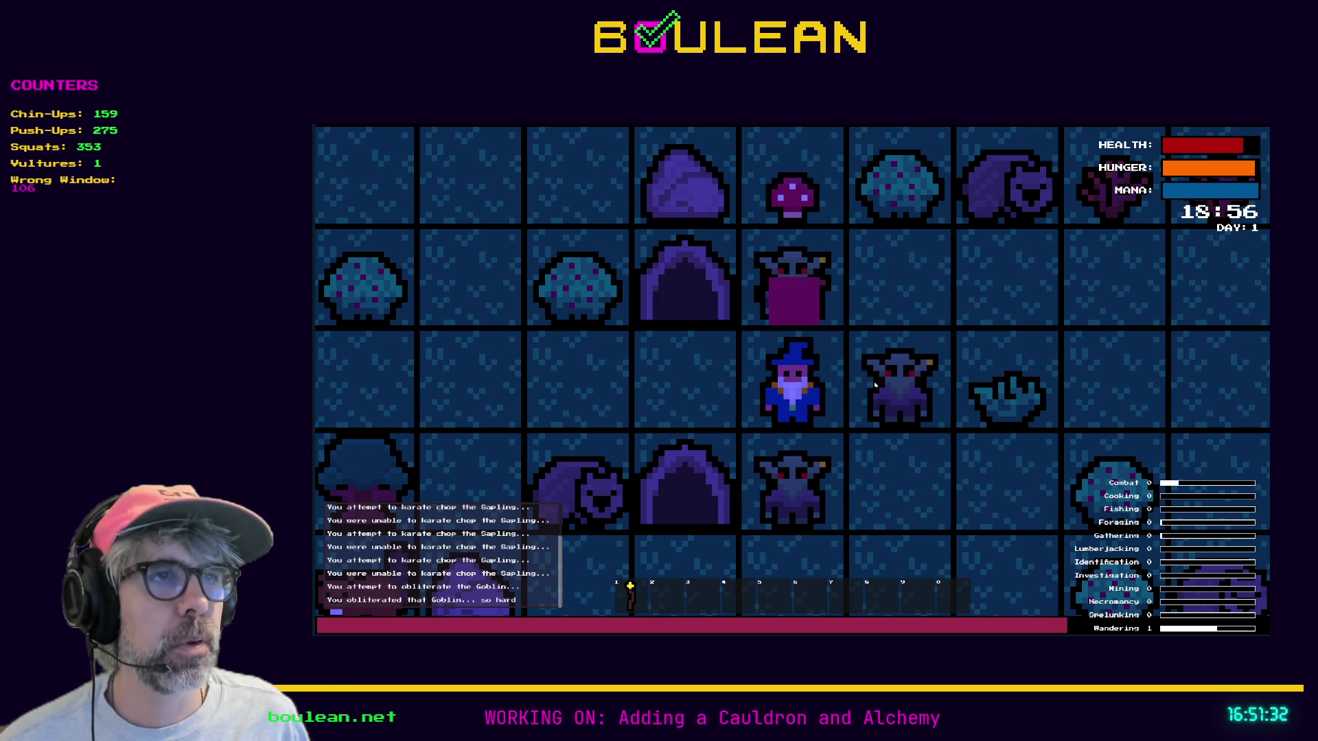
{"action": "key", "text": "Right"}
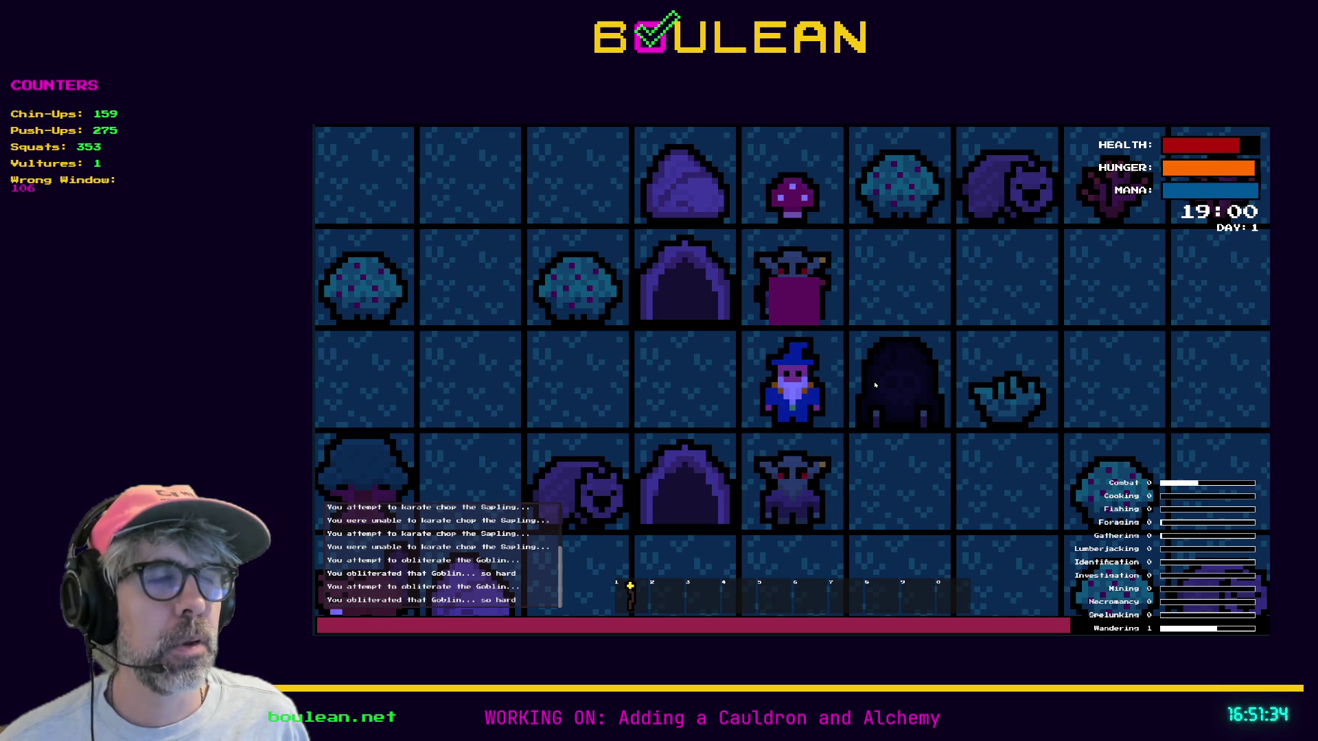
{"action": "key", "text": "Right"}
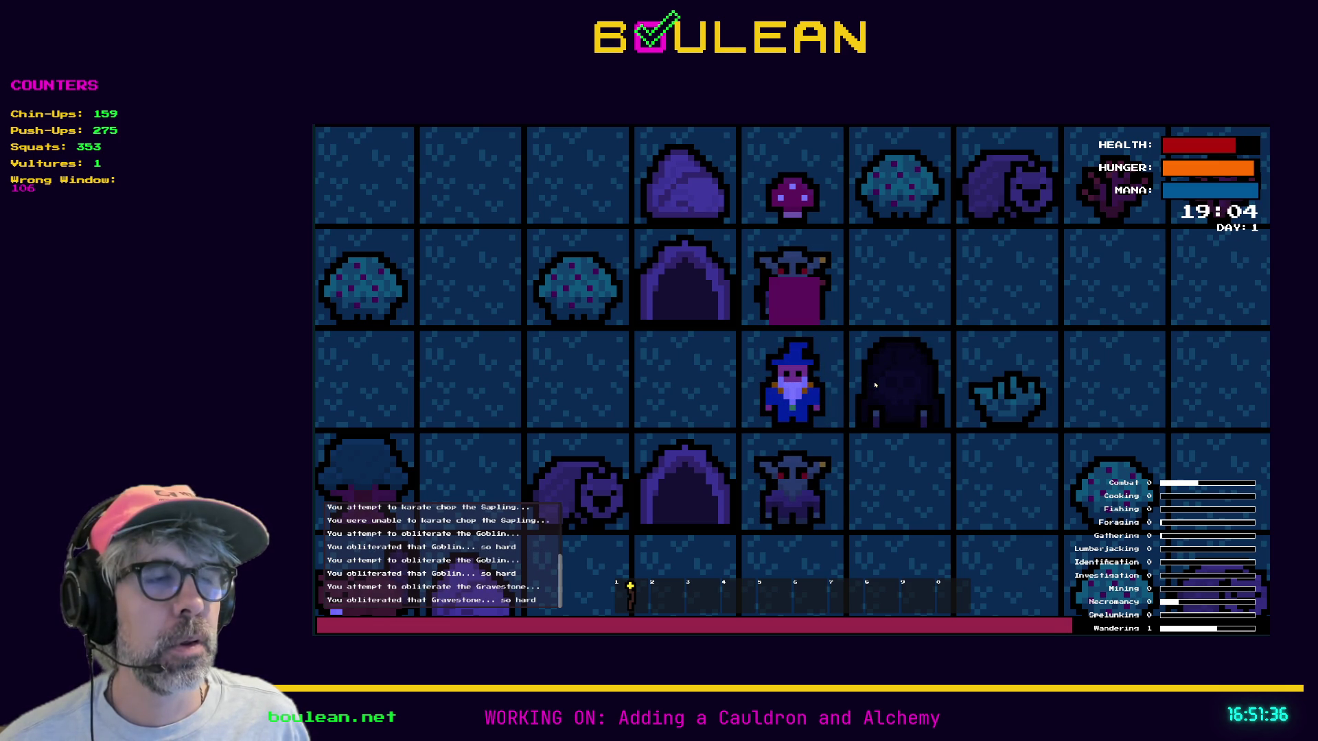
{"action": "key", "text": "Right"}
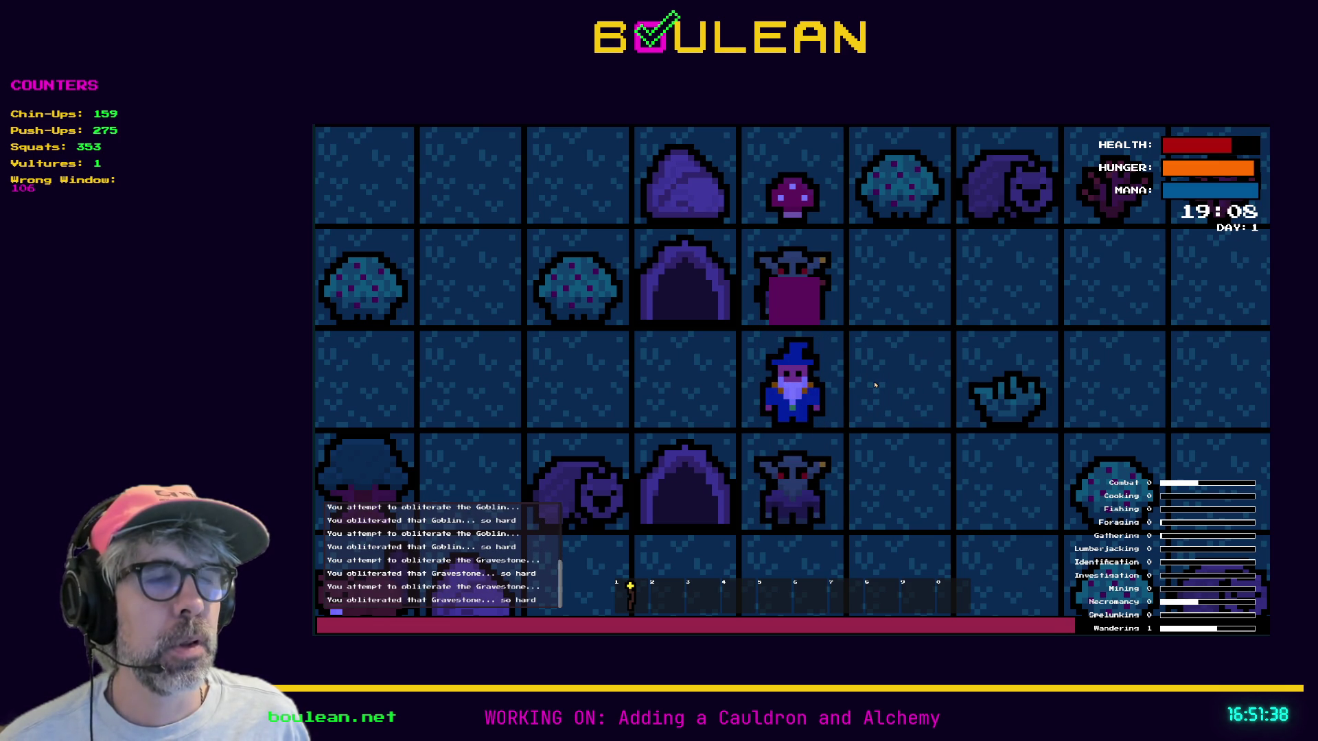
Walk the wizard two tiles left and stop the running game
{"action": "key", "text": "Left"}
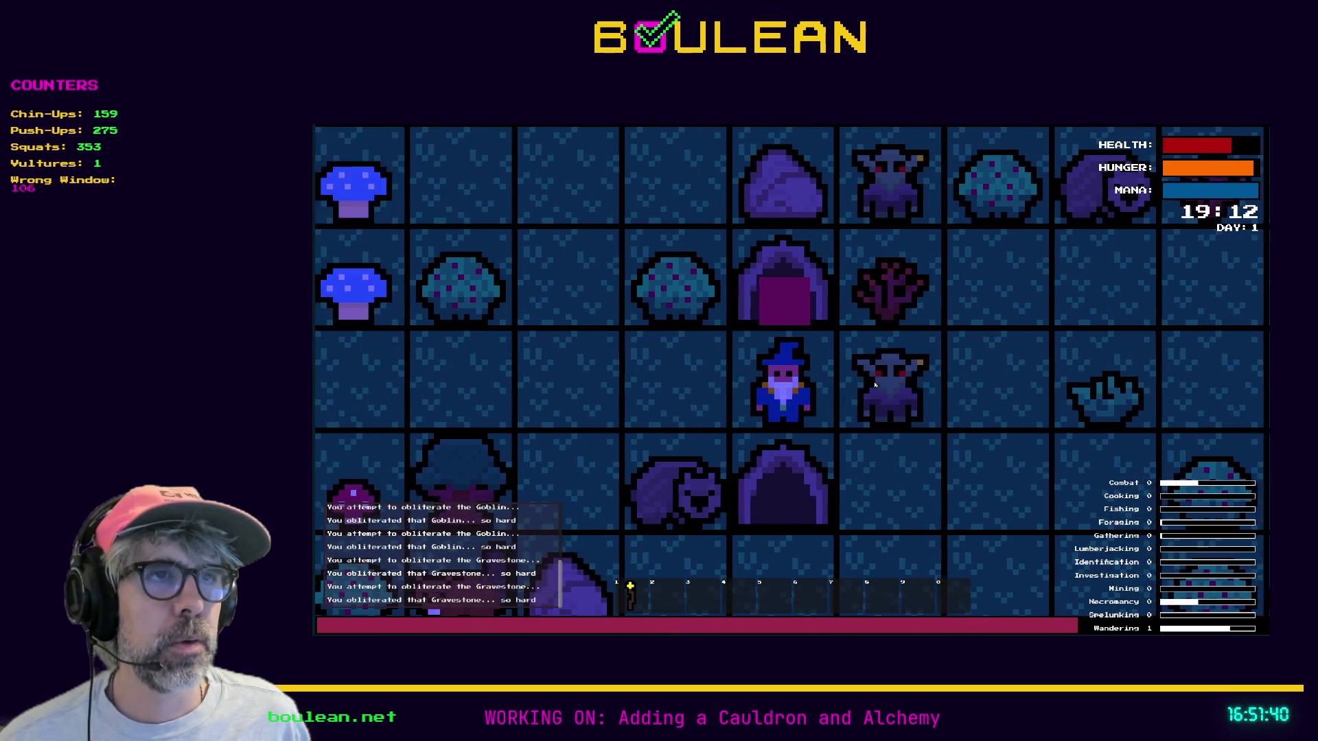
{"action": "key", "text": "Left"}
{"action": "key", "text": "Escape"}
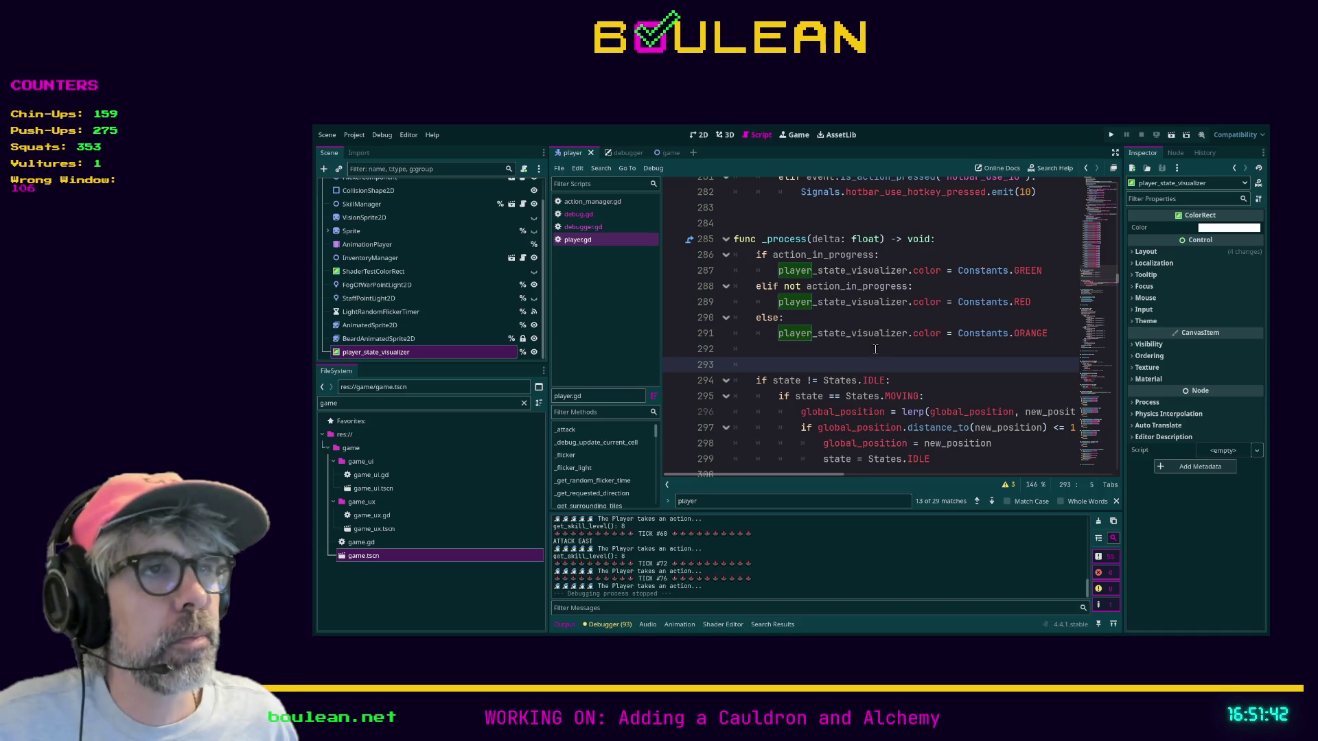
{"action": "left_click", "coordinate": [861, 339]}
{"action": "scroll", "coordinate": [861, 339], "scroll_direction": "up", "scroll_amount": 2}
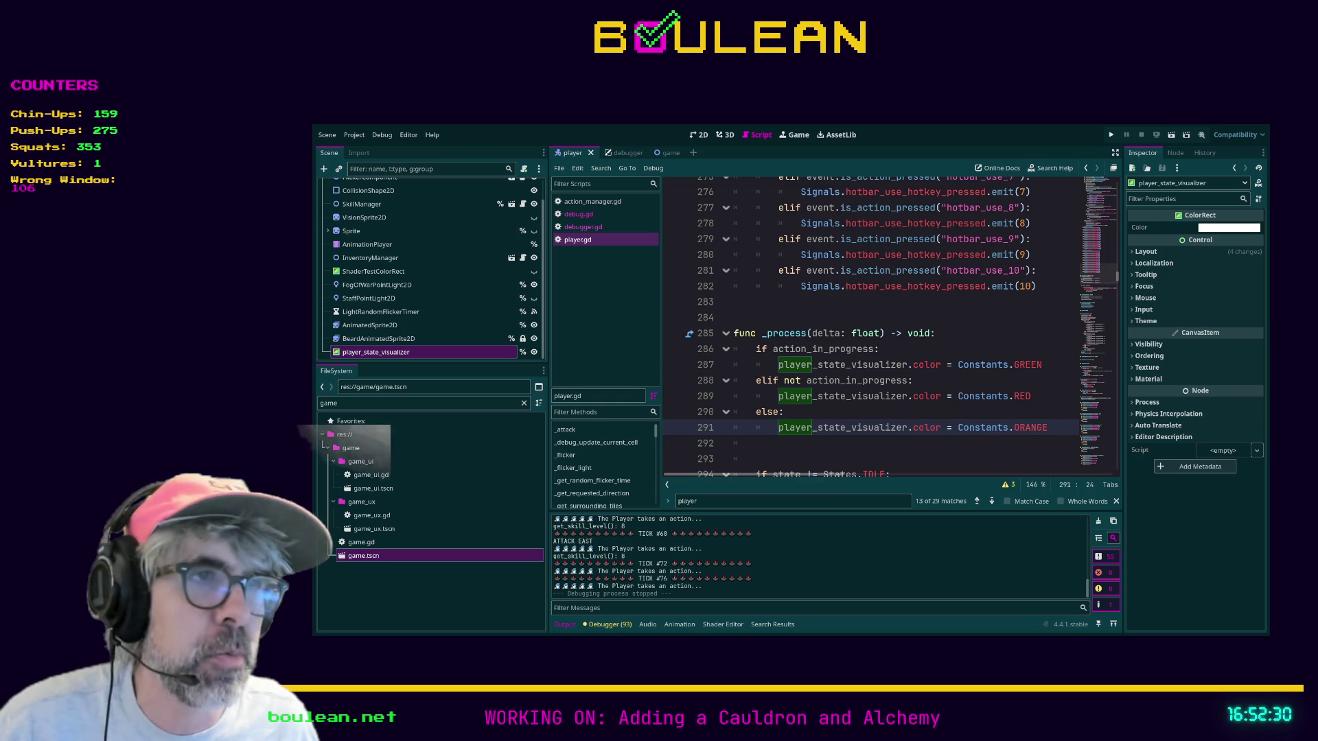
{"action": "left_click", "coordinate": [801, 444]}
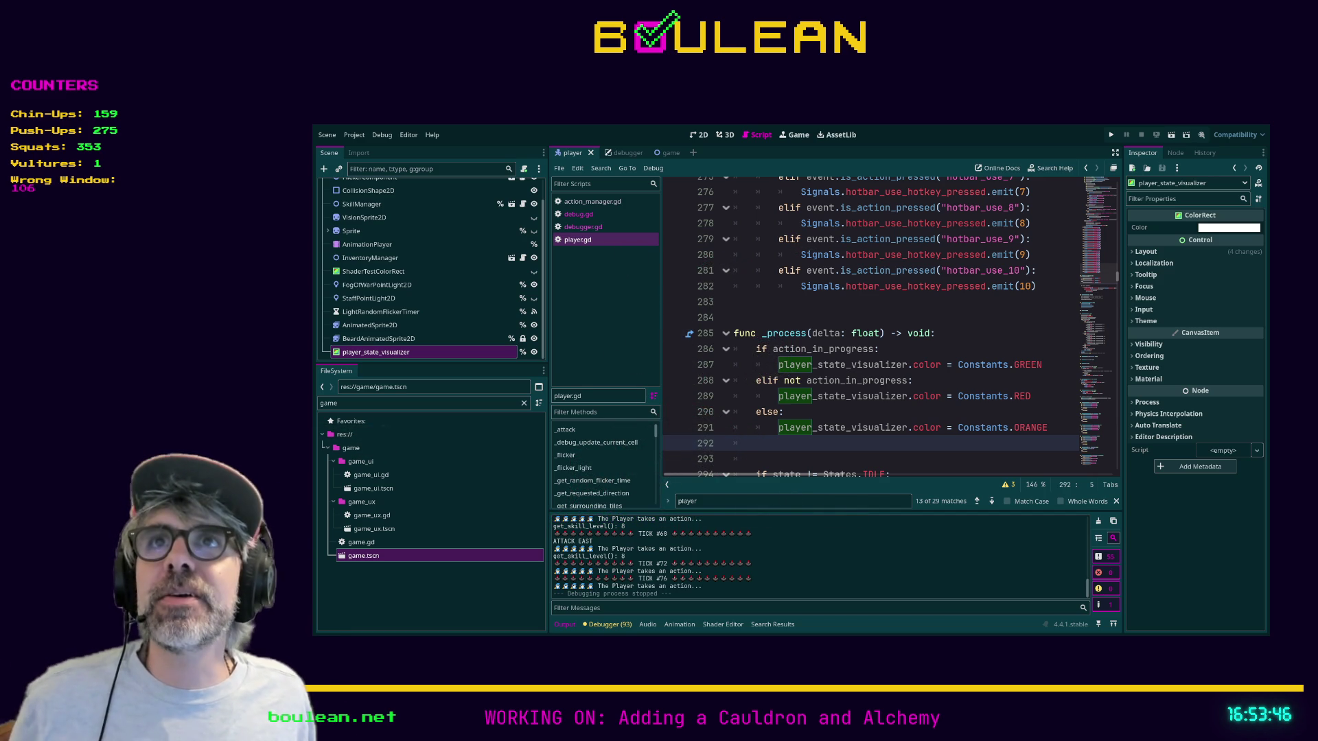
{"action": "left_click", "coordinate": [733, 302]}
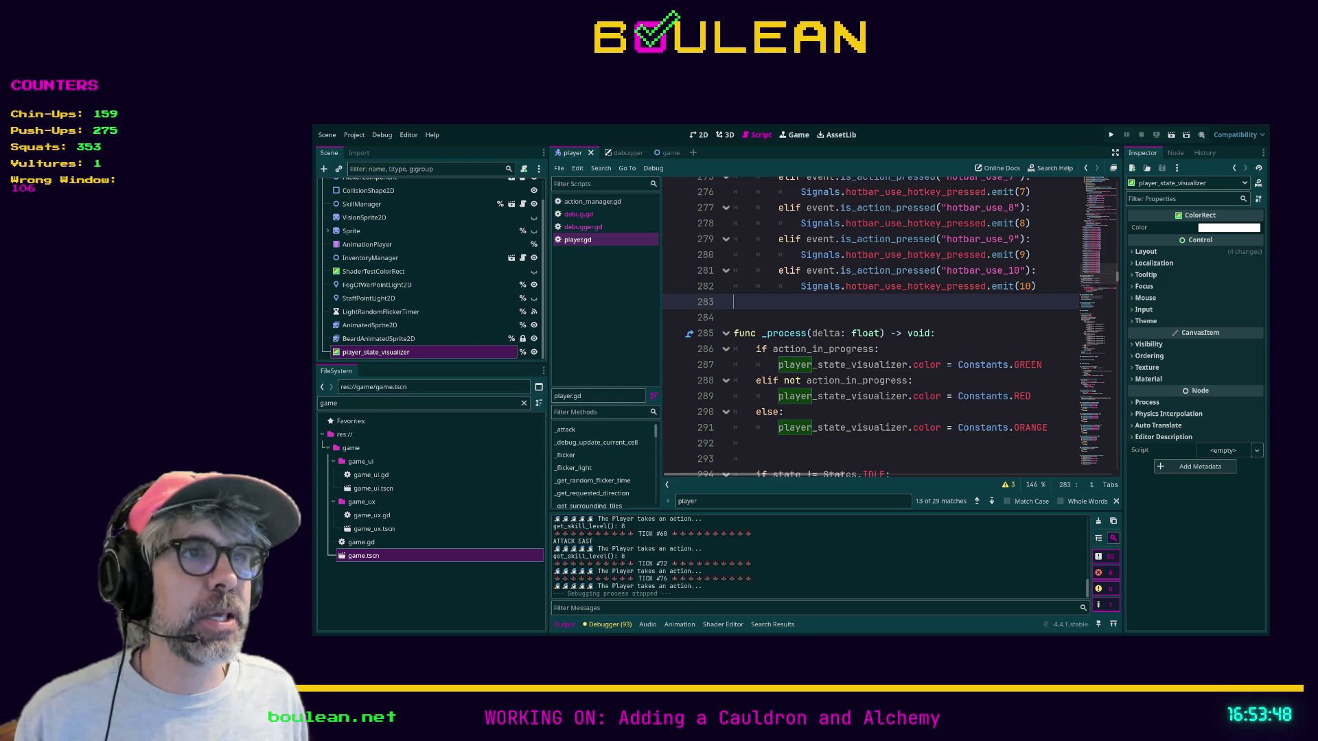
Hide player_state_visualizer in the player scene's 2D view and rerun the game with F5
{"action": "left_click", "coordinate": [697, 135]}
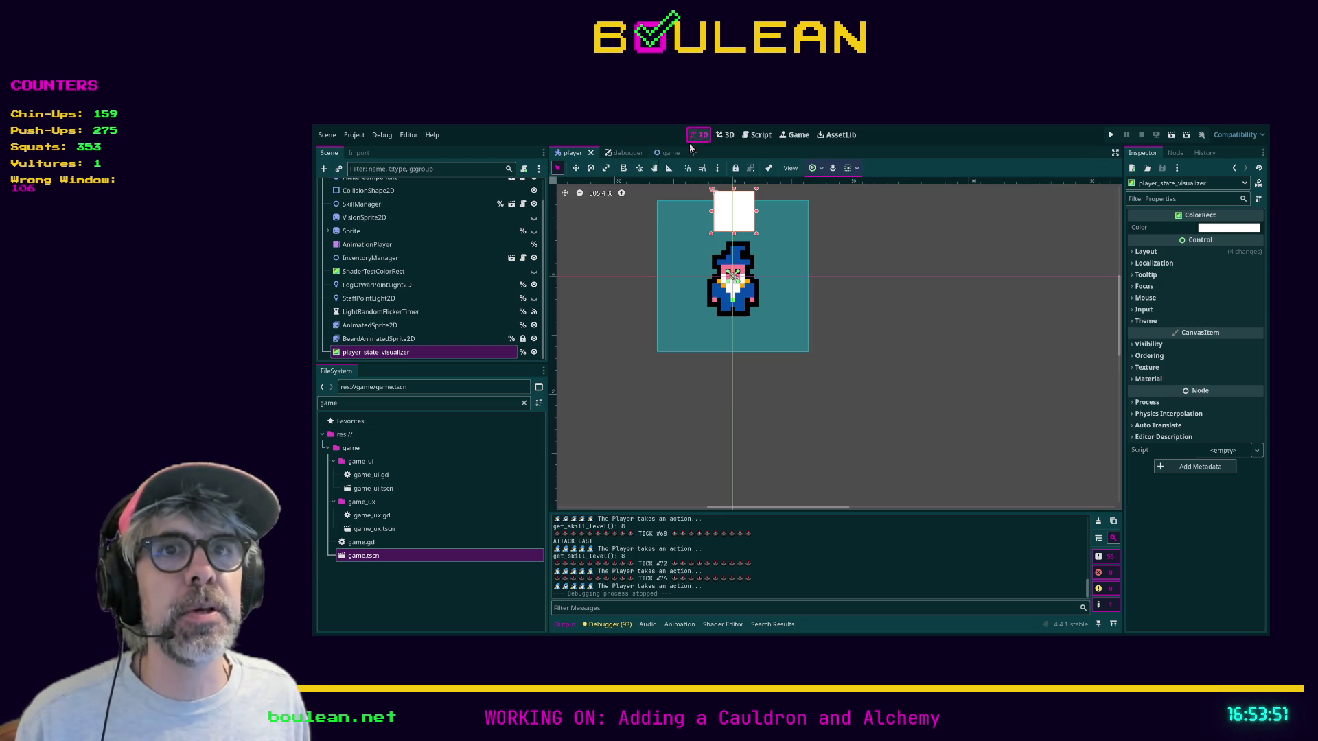
{"action": "left_click", "coordinate": [534, 352]}
{"action": "key", "text": "F5"}
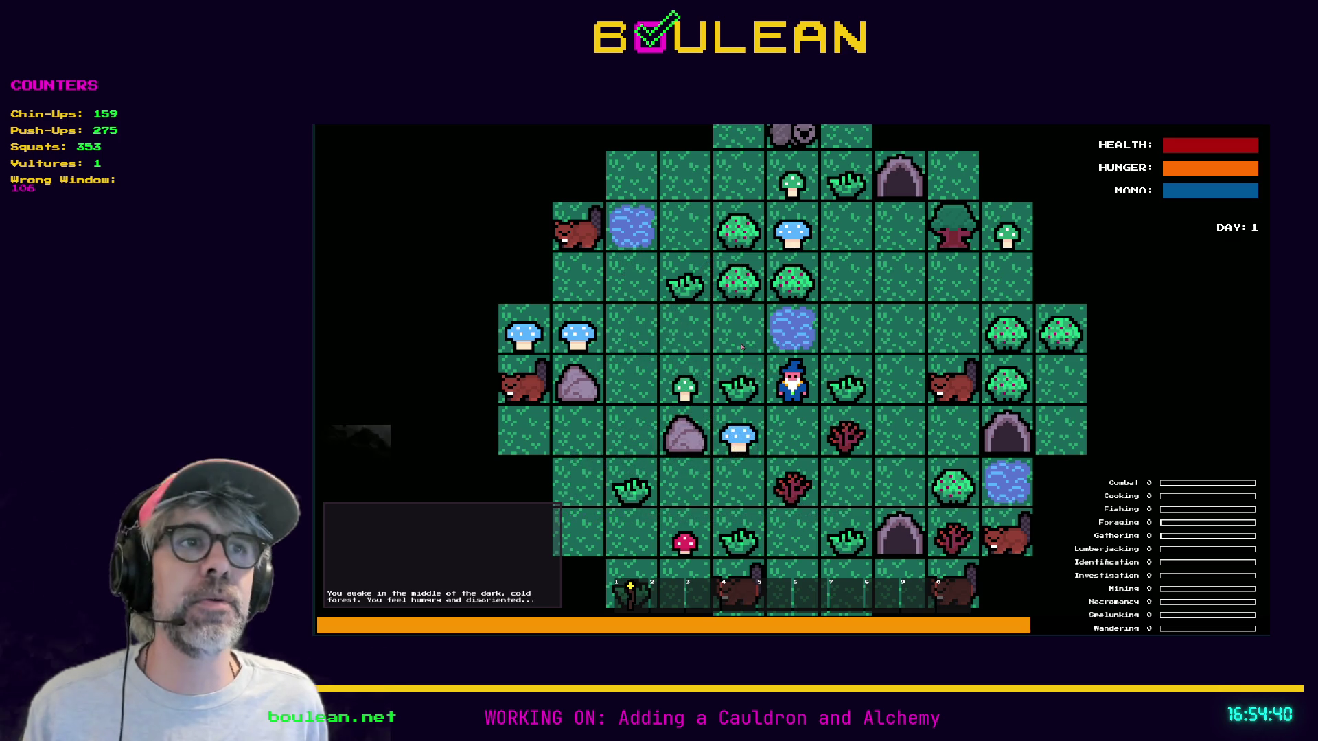
Equip the starred wand from hotbar slot 1 and walk the wizard down-right, then up and right
{"action": "key", "text": "1"}
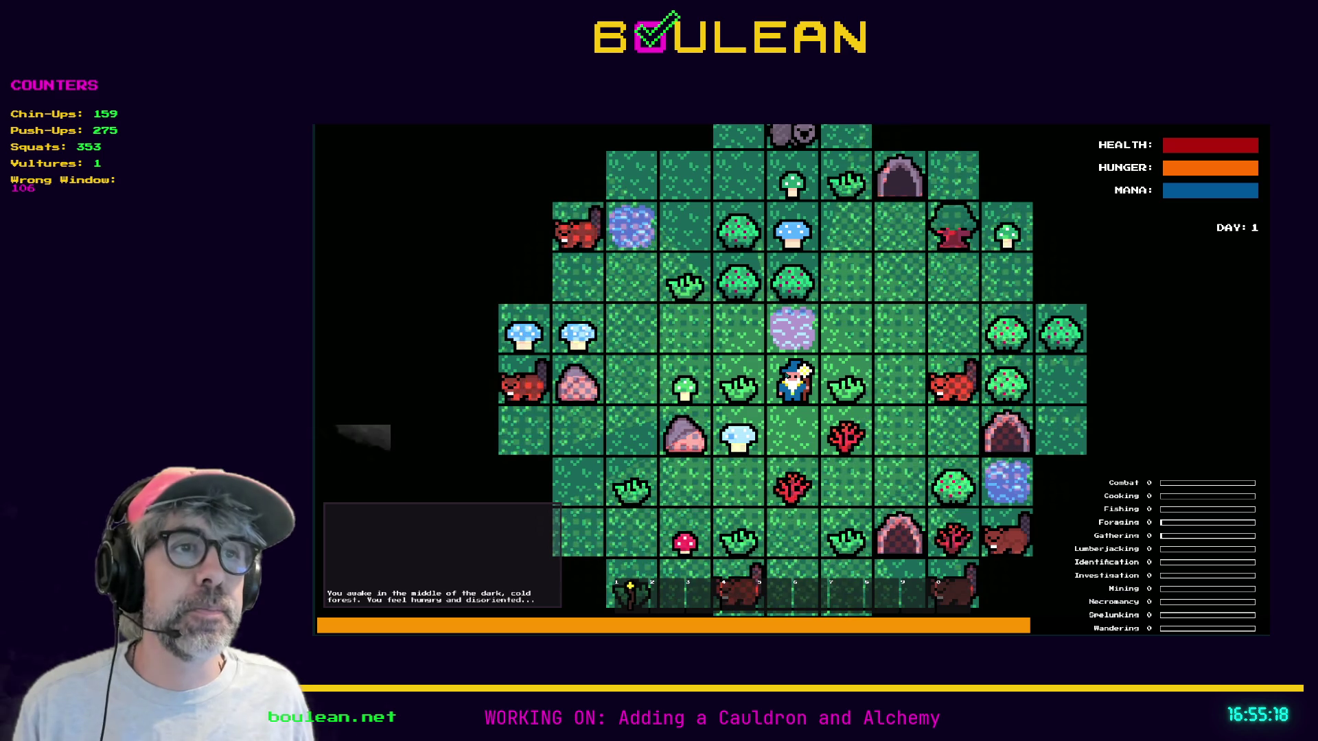
{"action": "key", "text": "Down"}
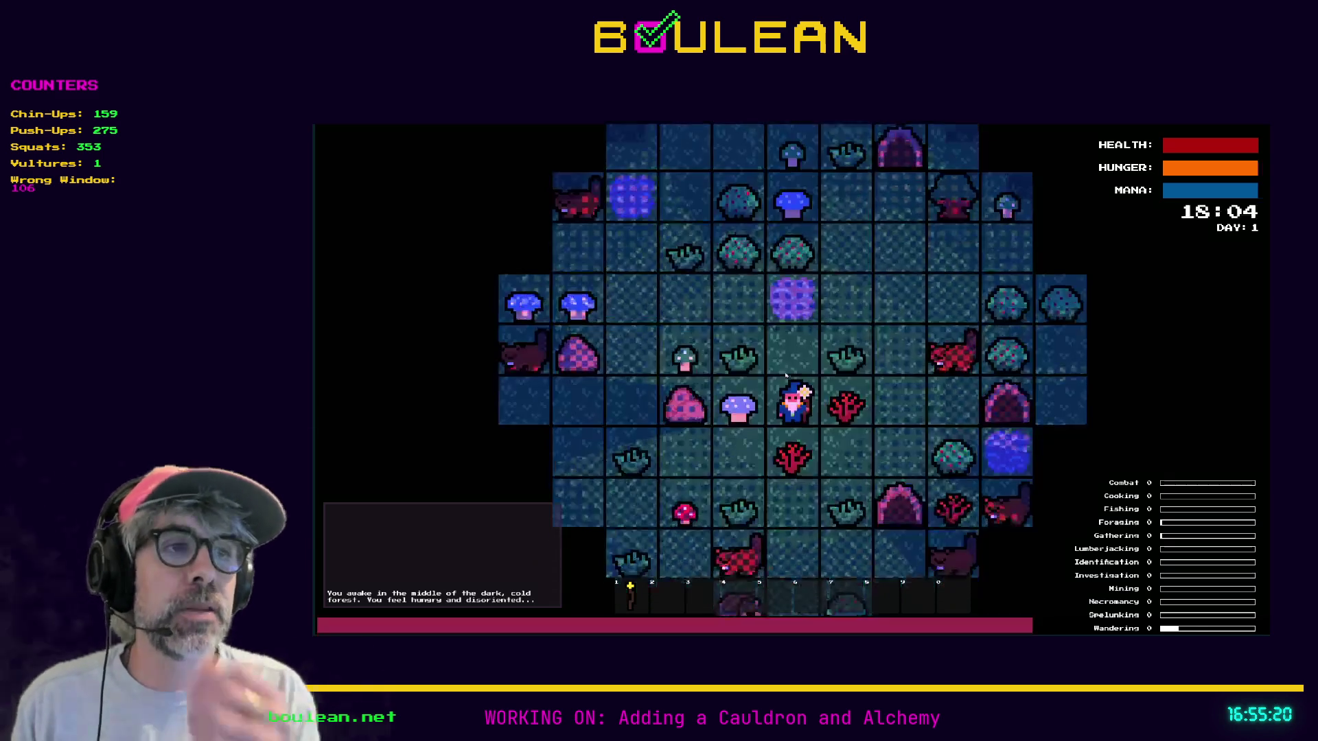
{"action": "key", "text": "Right"}
{"action": "key", "text": "Up"}
{"action": "key", "text": "Up"}
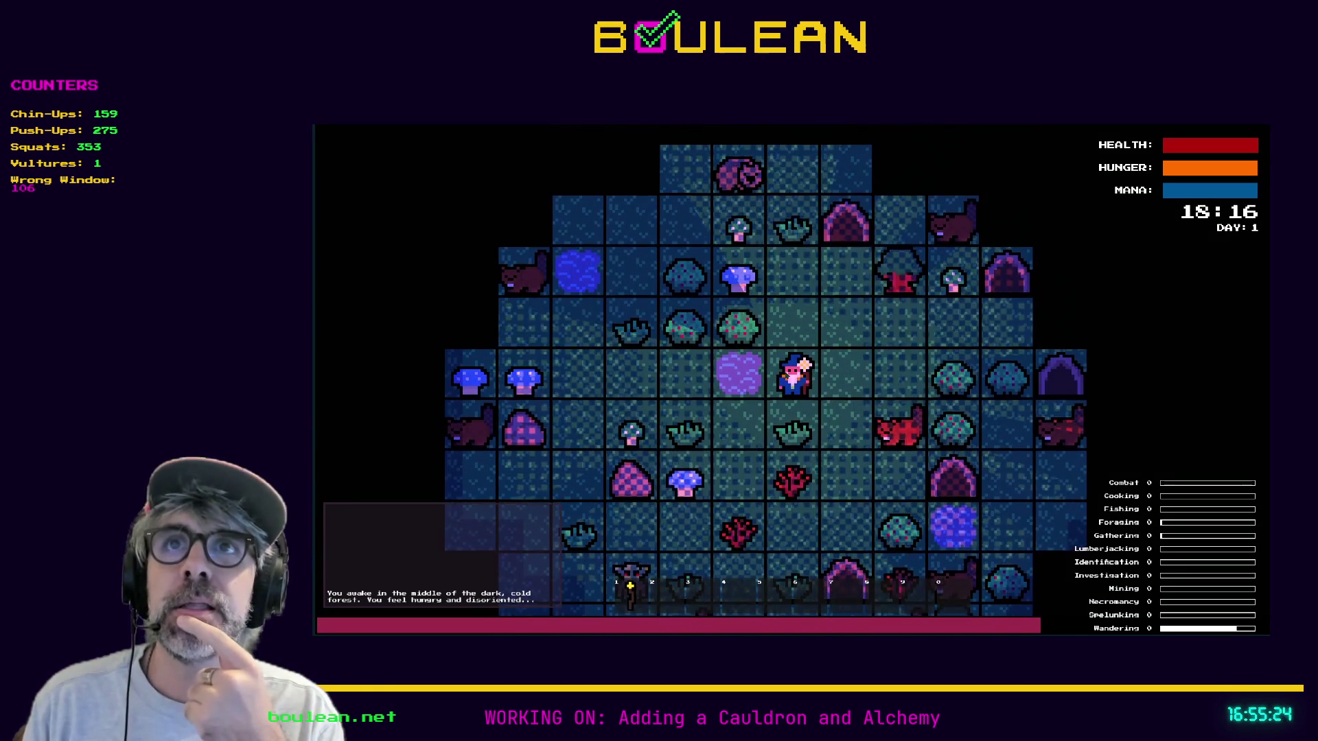
{"action": "key", "text": "Up"}
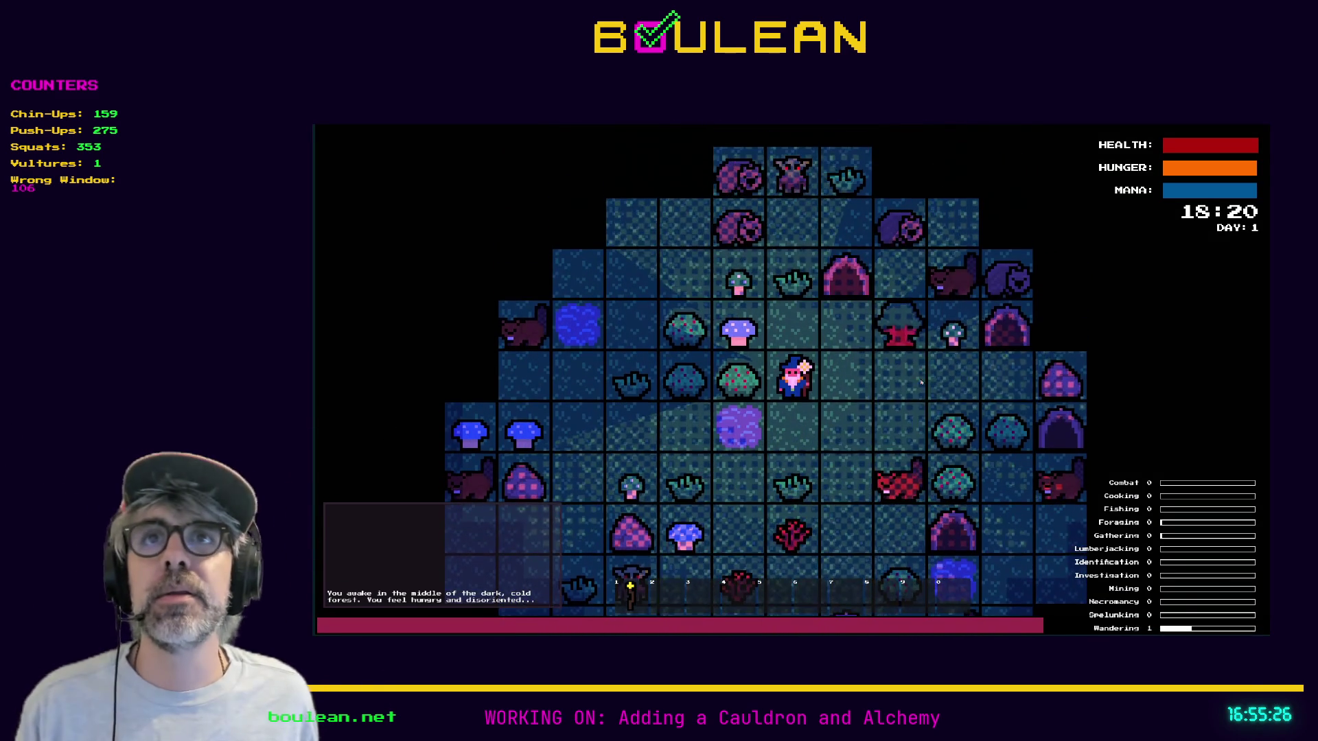
{"action": "key", "text": "Up"}
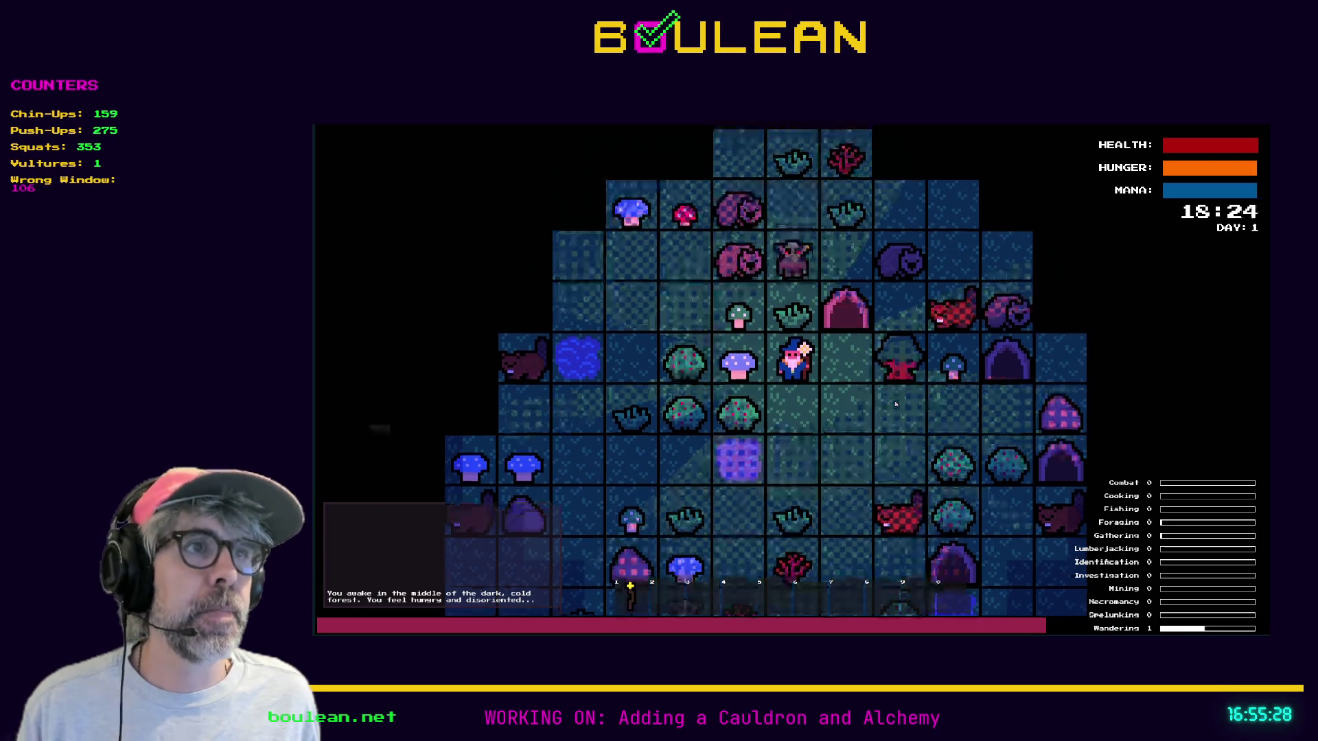
{"action": "key", "text": "Right"}
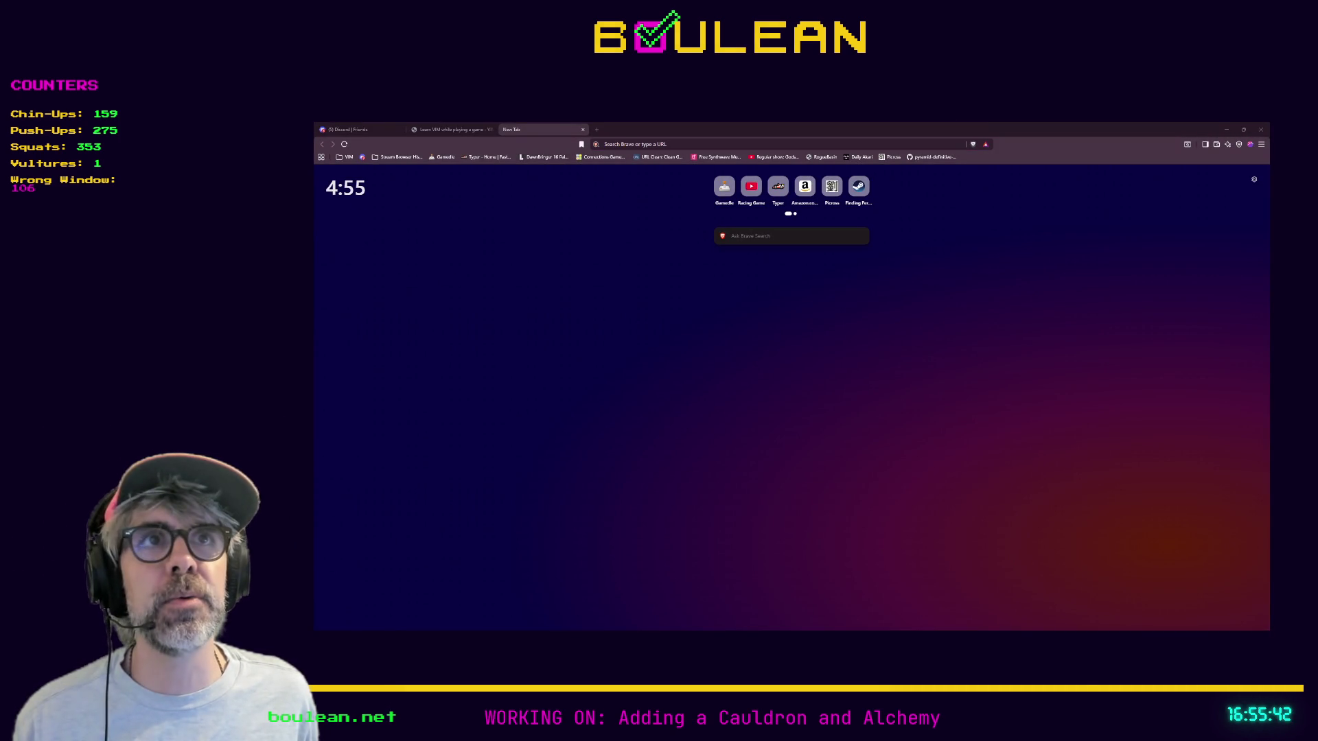
Paste the Rise of Piracy Steam store URL into Brave's address bar and load it
{"action": "left_click", "coordinate": [628, 145]}
{"action": "key", "text": "ctrl+v"}
{"action": "key", "text": "Return"}
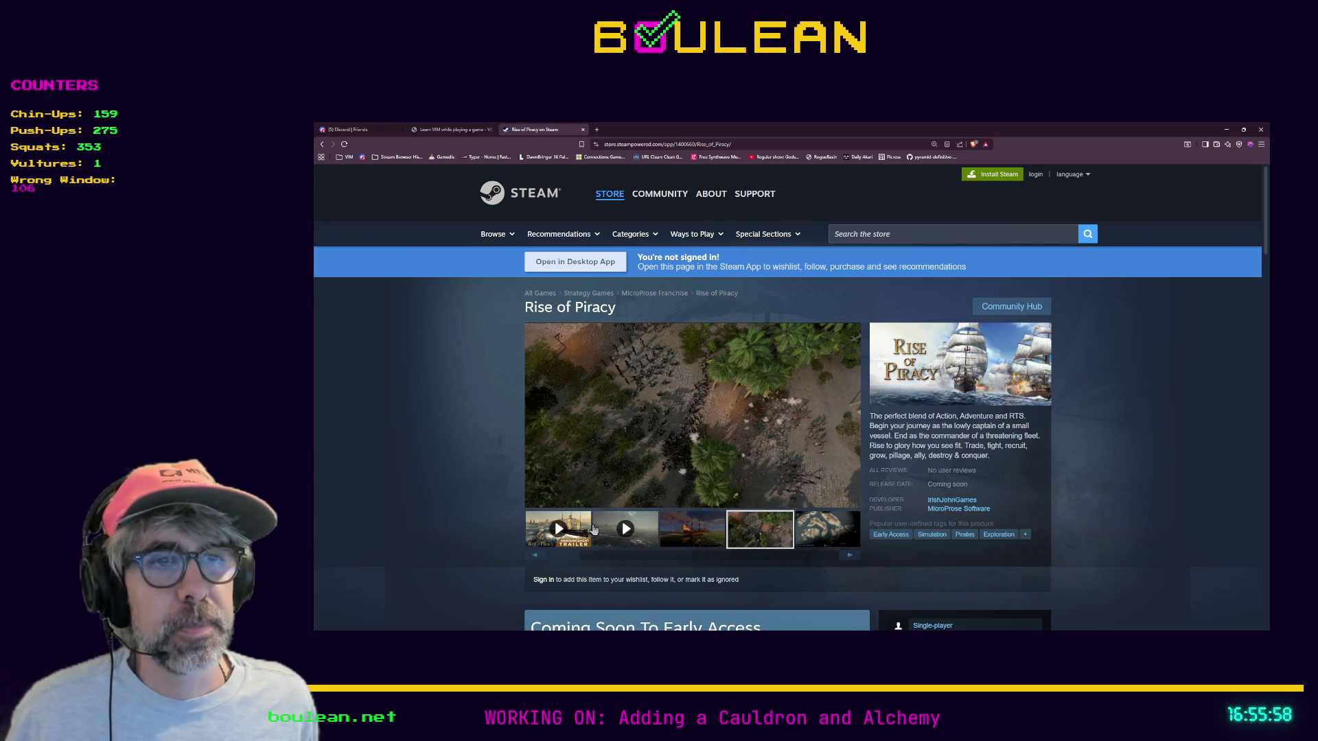
Watch the Rise of Piracy announcement trailer in full screen, then minimize Brave
{"action": "left_click", "coordinate": [589, 529]}
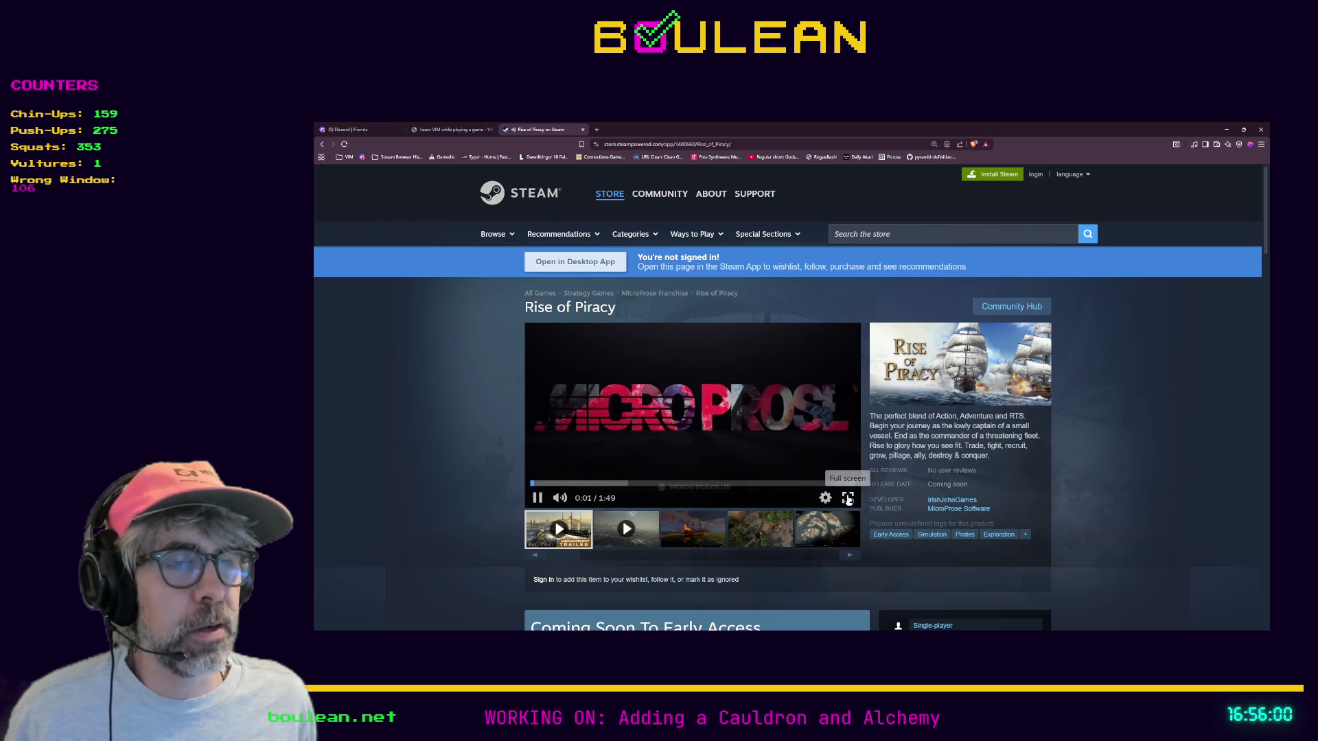
{"action": "left_click", "coordinate": [848, 499]}
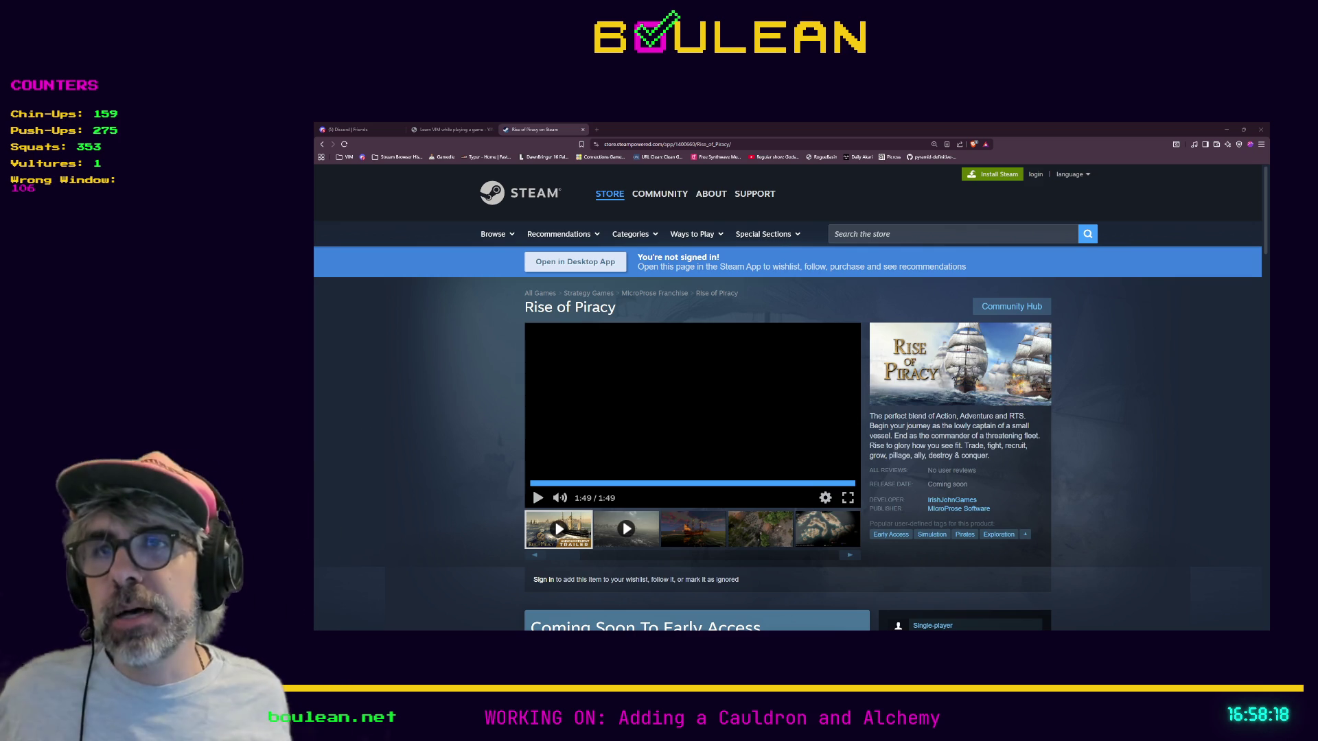
{"action": "key", "text": "alt+Tab"}
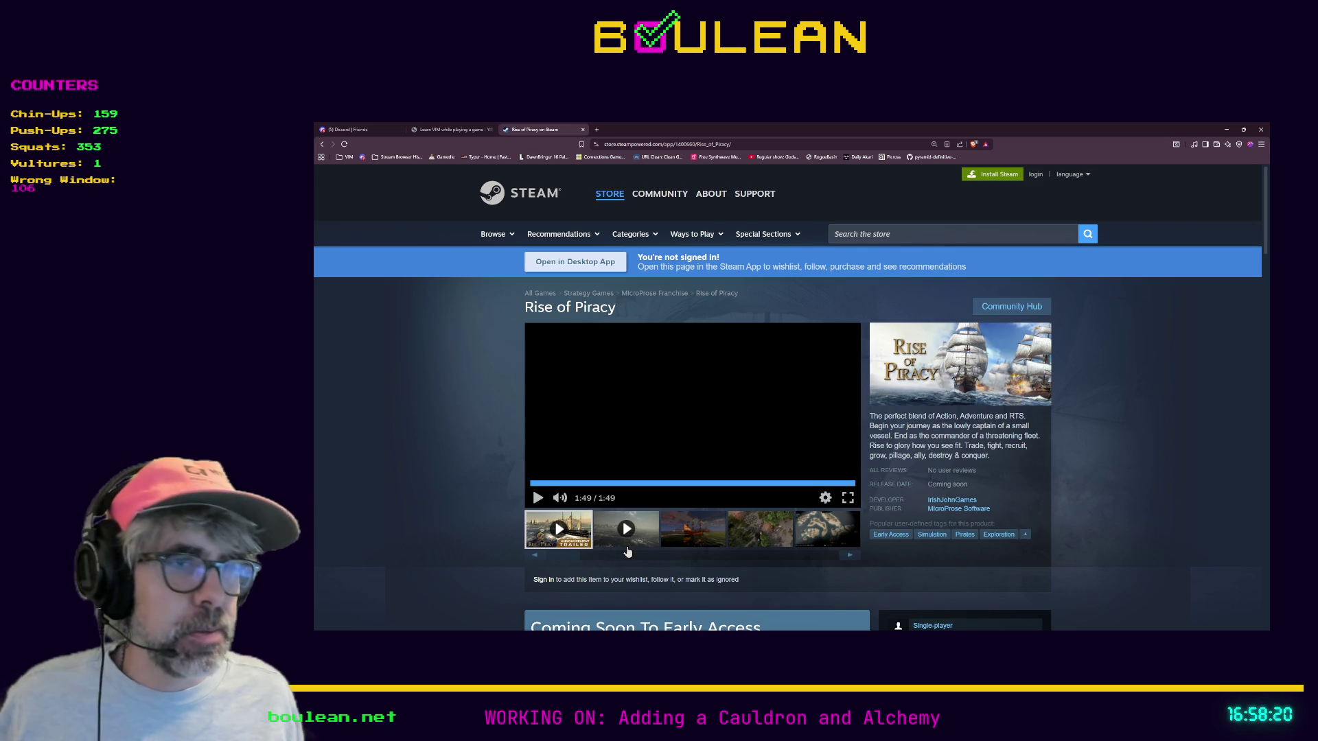
{"action": "left_click", "coordinate": [1227, 130]}
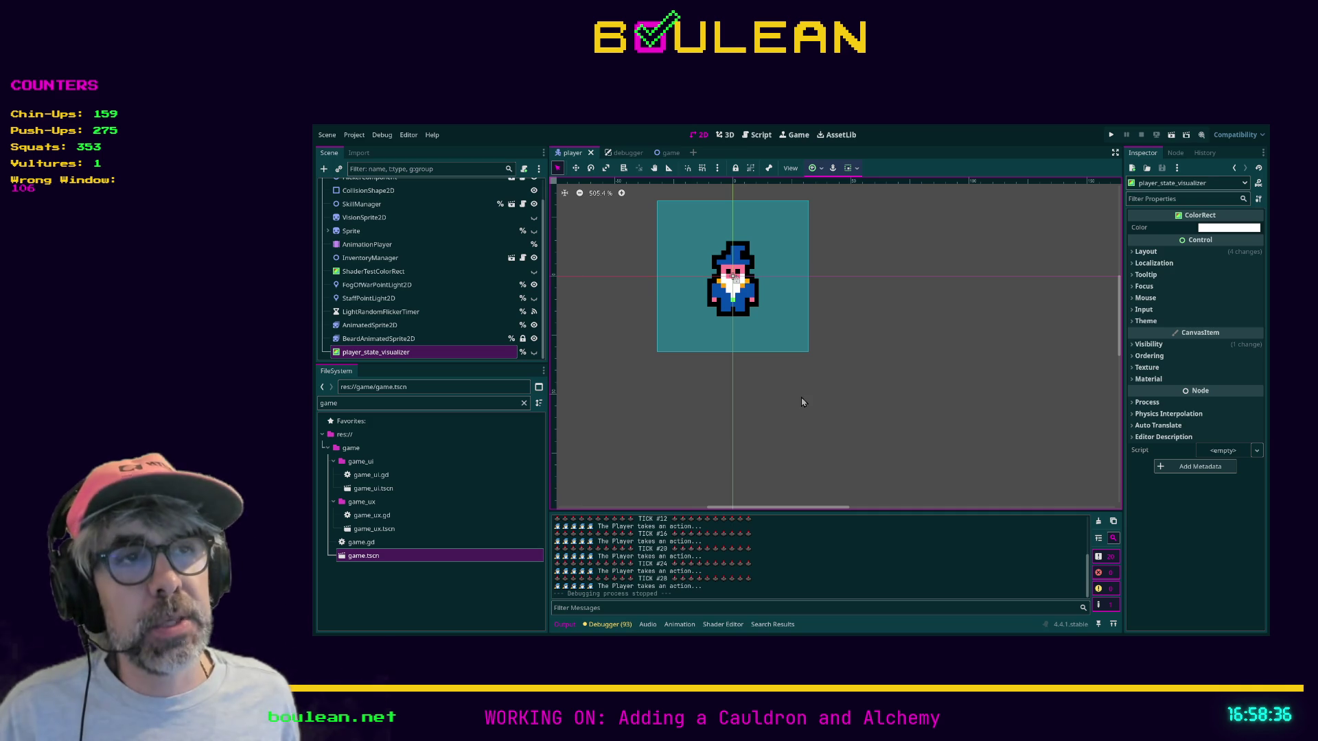
Select FogOfWarPointLight2D in the Scene tree and save and relaunch the game with F5
{"action": "left_click", "coordinate": [864, 400]}
{"action": "key", "text": "F5"}
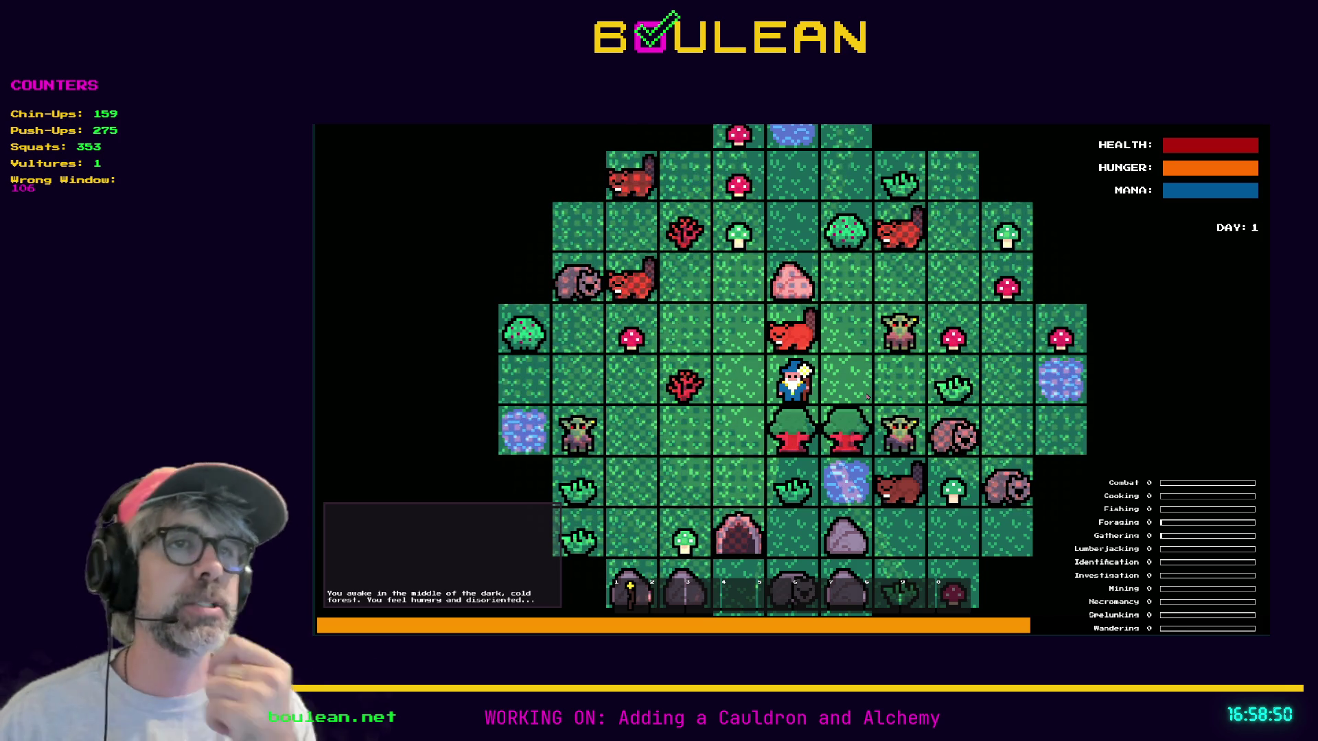
Step the wizard one tile left and one down, then attack the nearby goblin
{"action": "key", "text": "Left"}
{"action": "key", "text": "Down"}
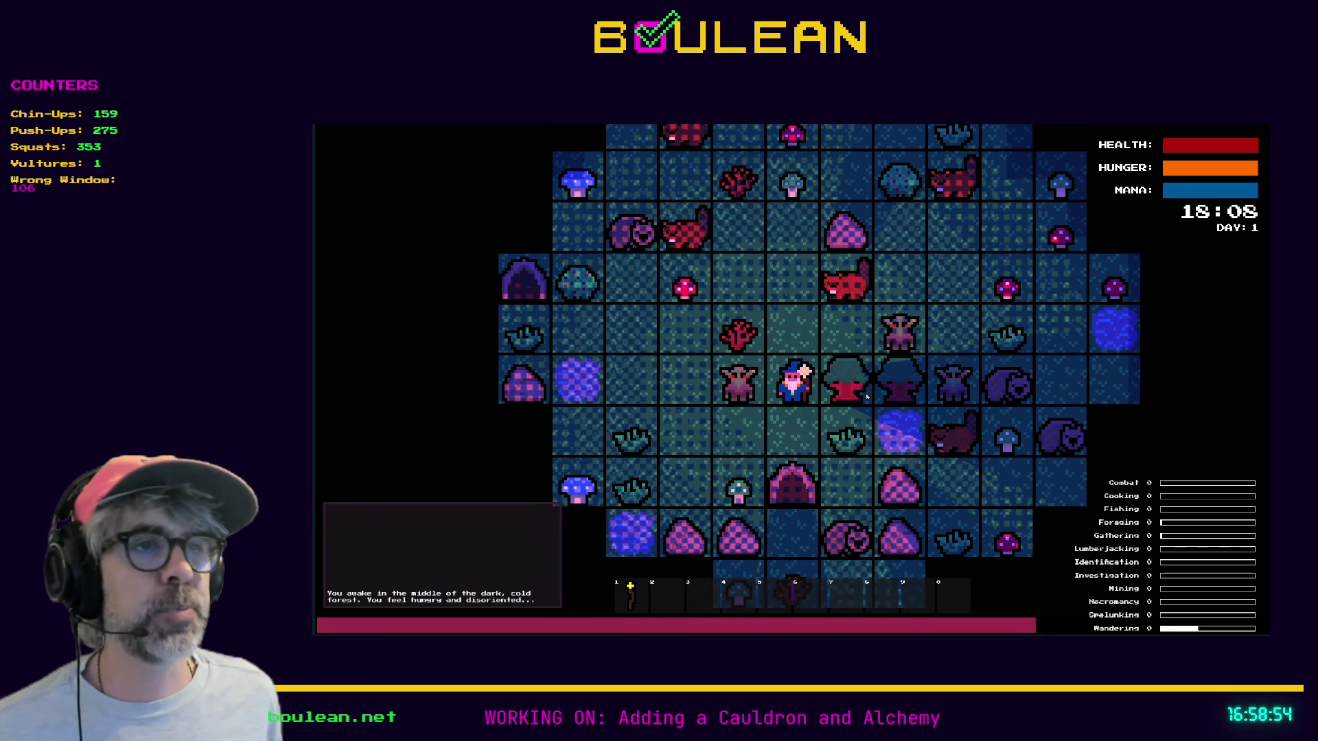
{"action": "key", "text": "space"}
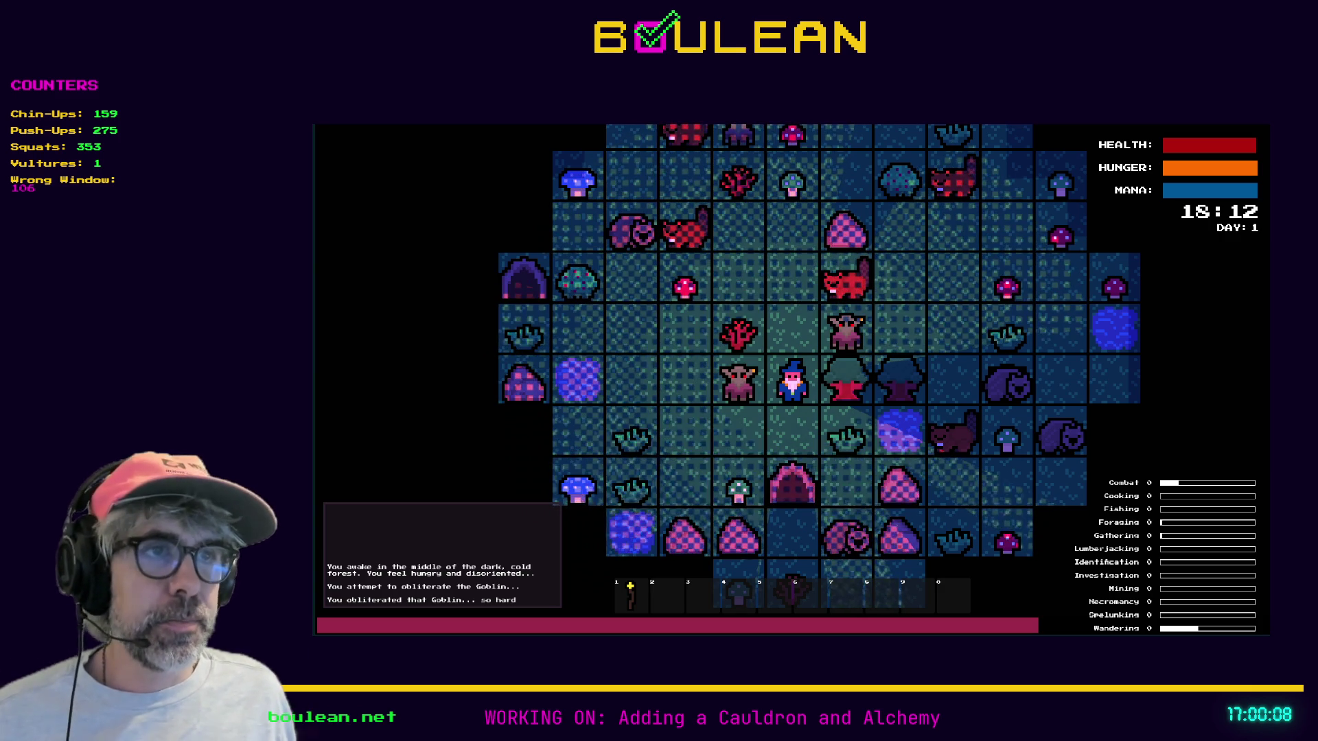
Zoom in, fight the goblins left of and above the wizard, and collect the Green Mushroom below
{"action": "scroll", "coordinate": [807, 380], "scroll_direction": "up", "scroll_amount": 5}
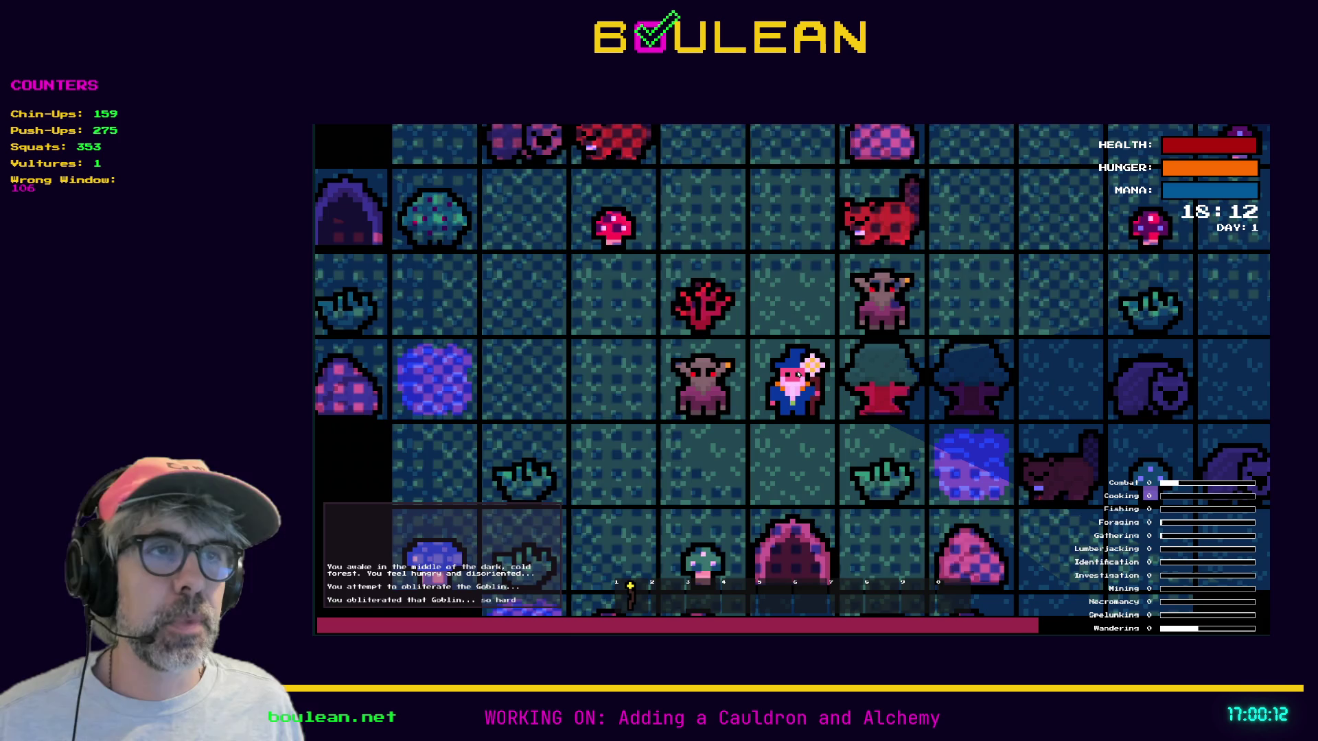
{"action": "key", "text": "Left"}
{"action": "key", "text": "Left"}
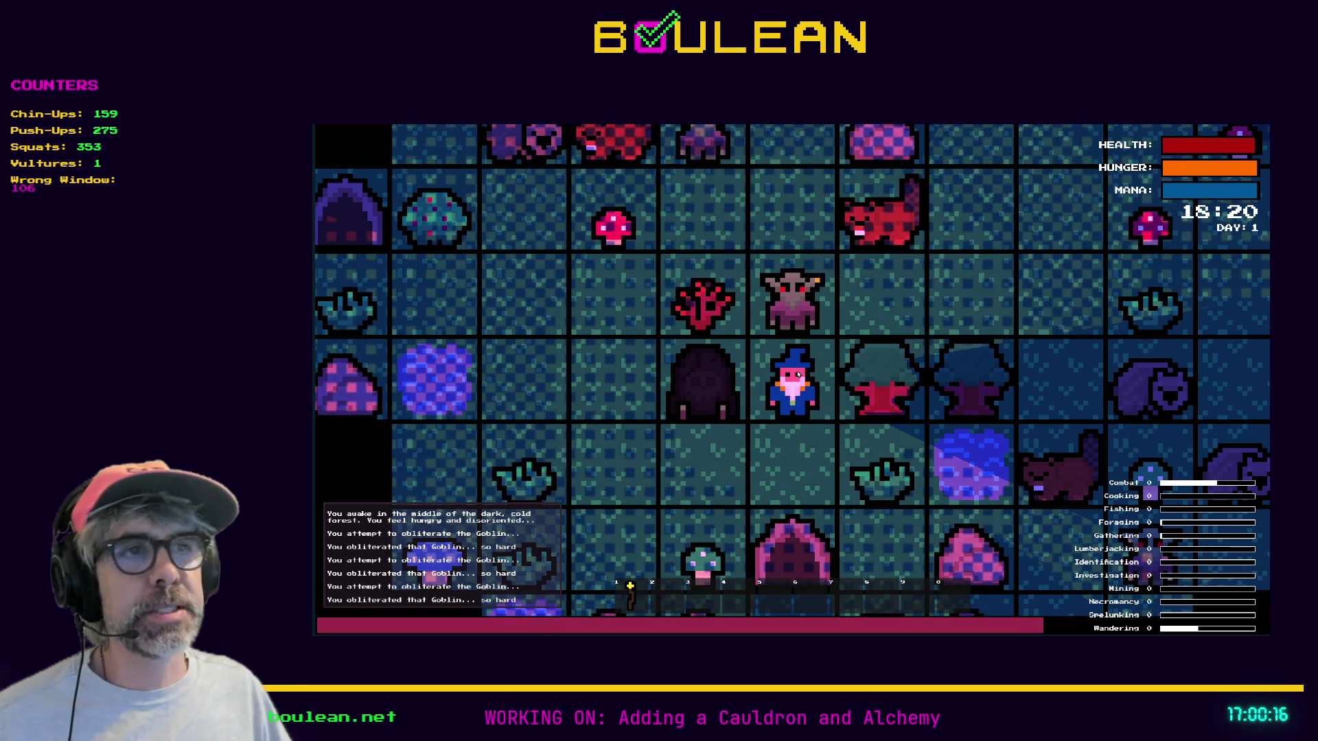
{"action": "key", "text": "Up"}
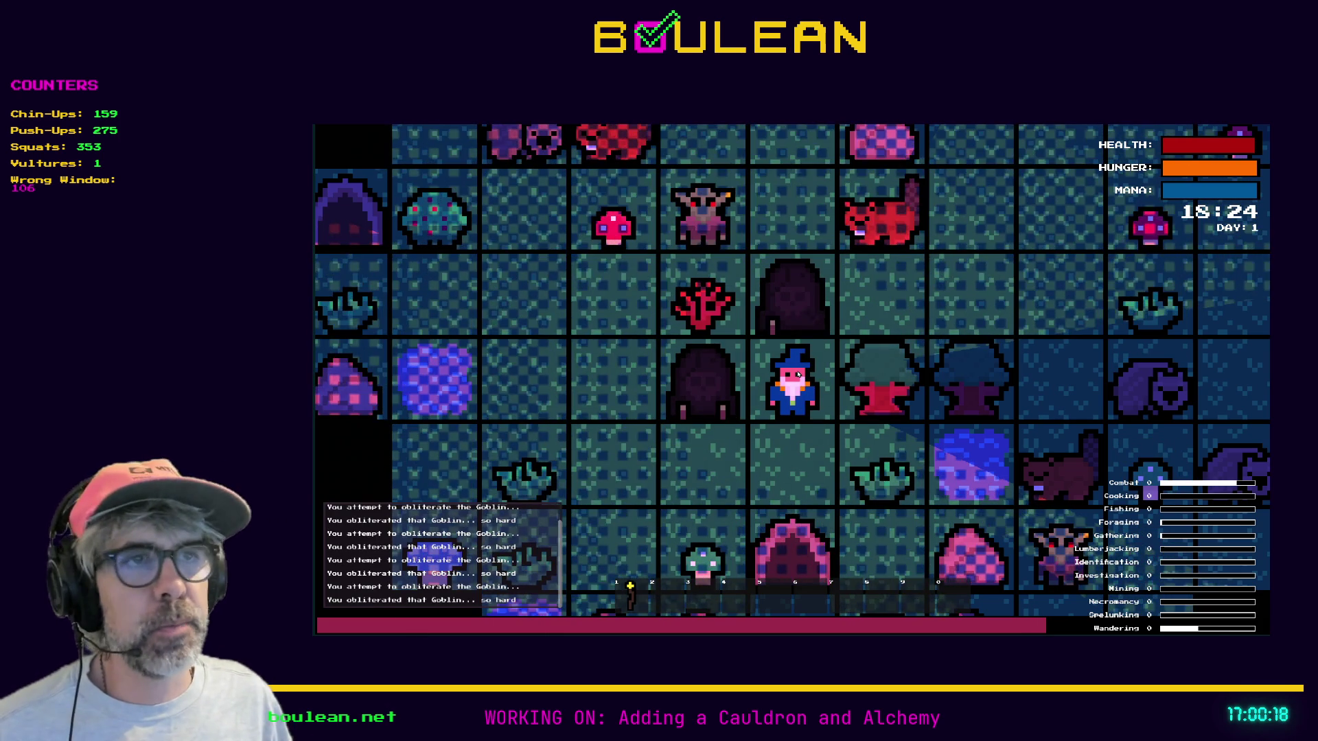
{"action": "key", "text": "Down"}
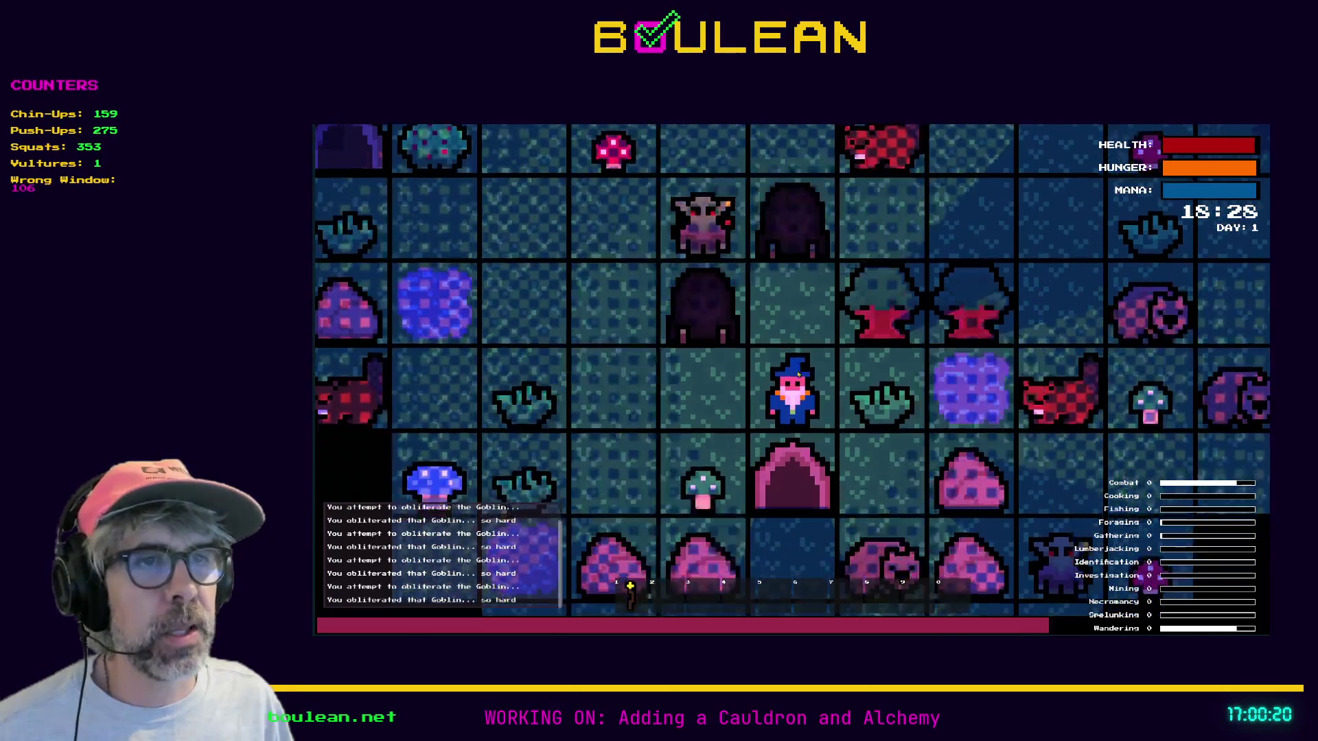
{"action": "key", "text": "Left"}
{"action": "key", "text": "Down"}
{"action": "key", "text": "Down"}
{"action": "key", "text": "Down"}
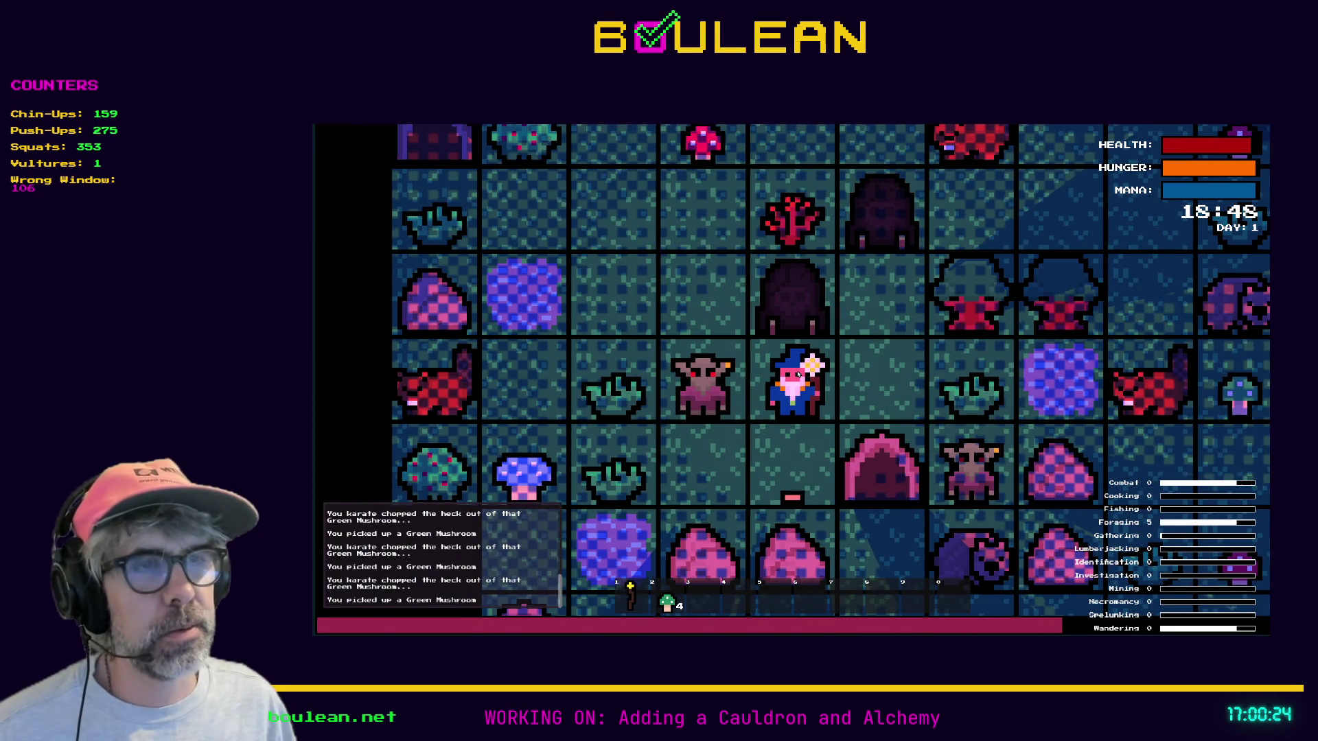
Defeat the goblins on both sides, destroy the gravestone to the right, then stop the game
{"action": "key", "text": "Left"}
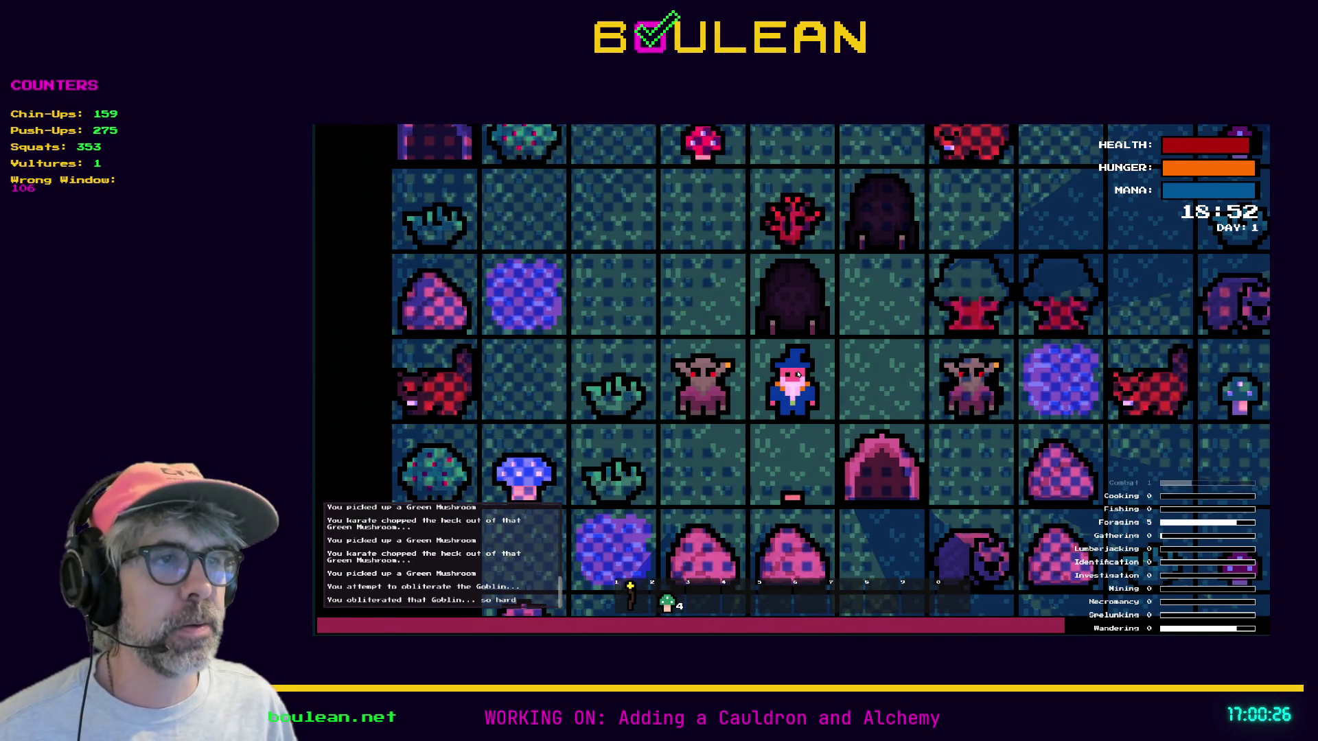
{"action": "key", "text": "Left"}
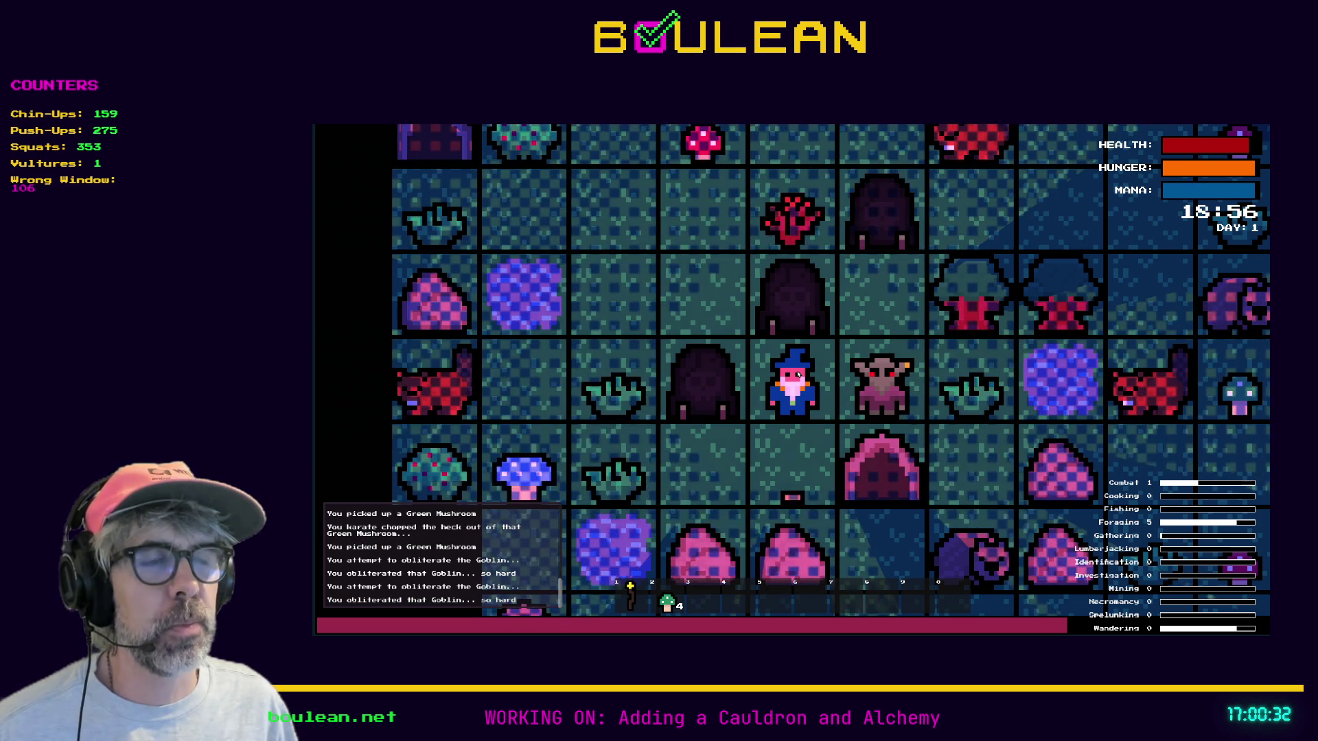
{"action": "key", "text": "Right"}
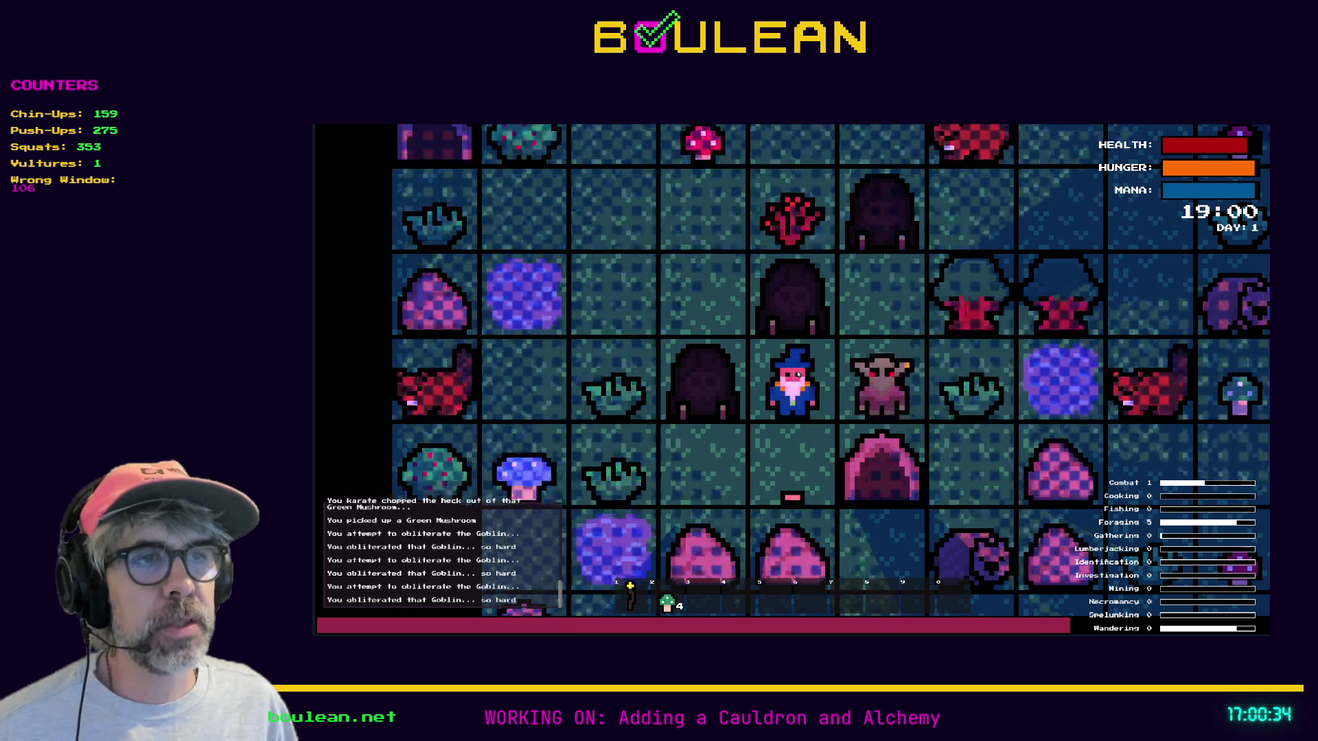
{"action": "key", "text": "Right"}
{"action": "key", "text": "Right"}
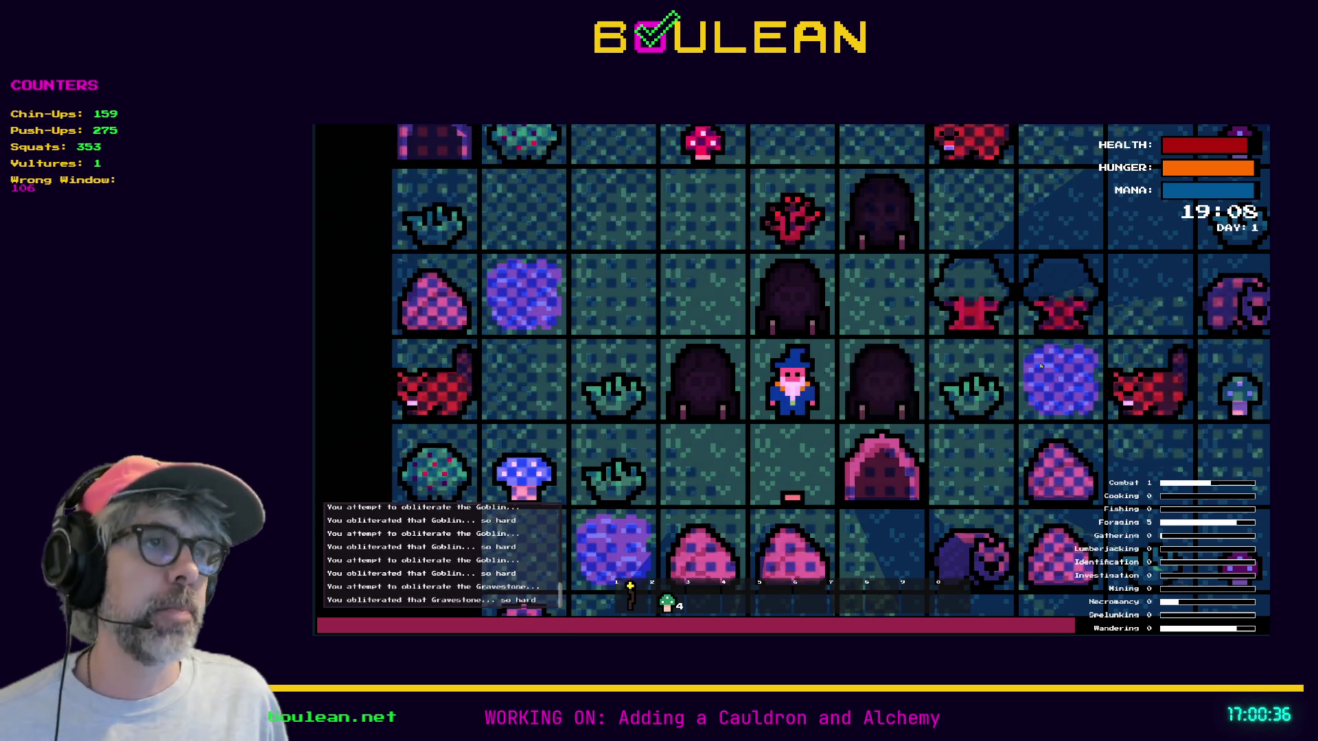
{"action": "key", "text": "Right"}
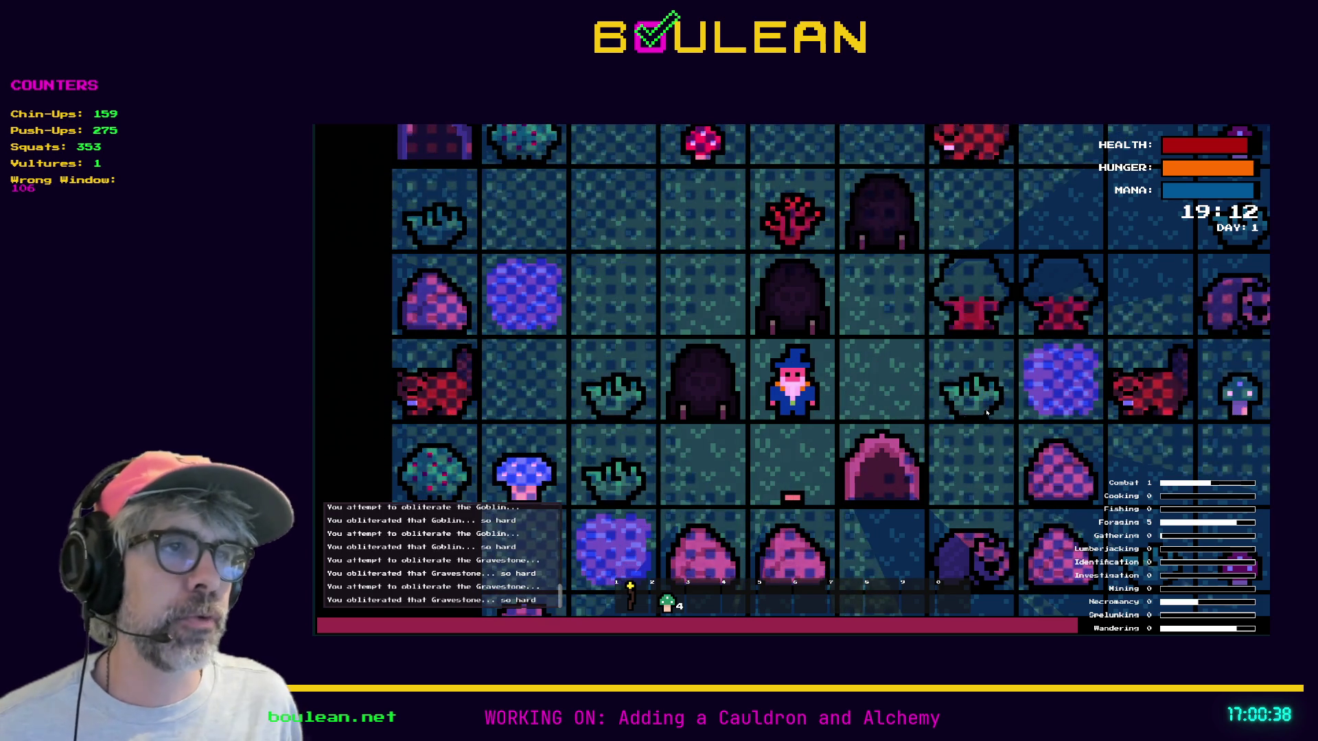
{"action": "key", "text": "Right"}
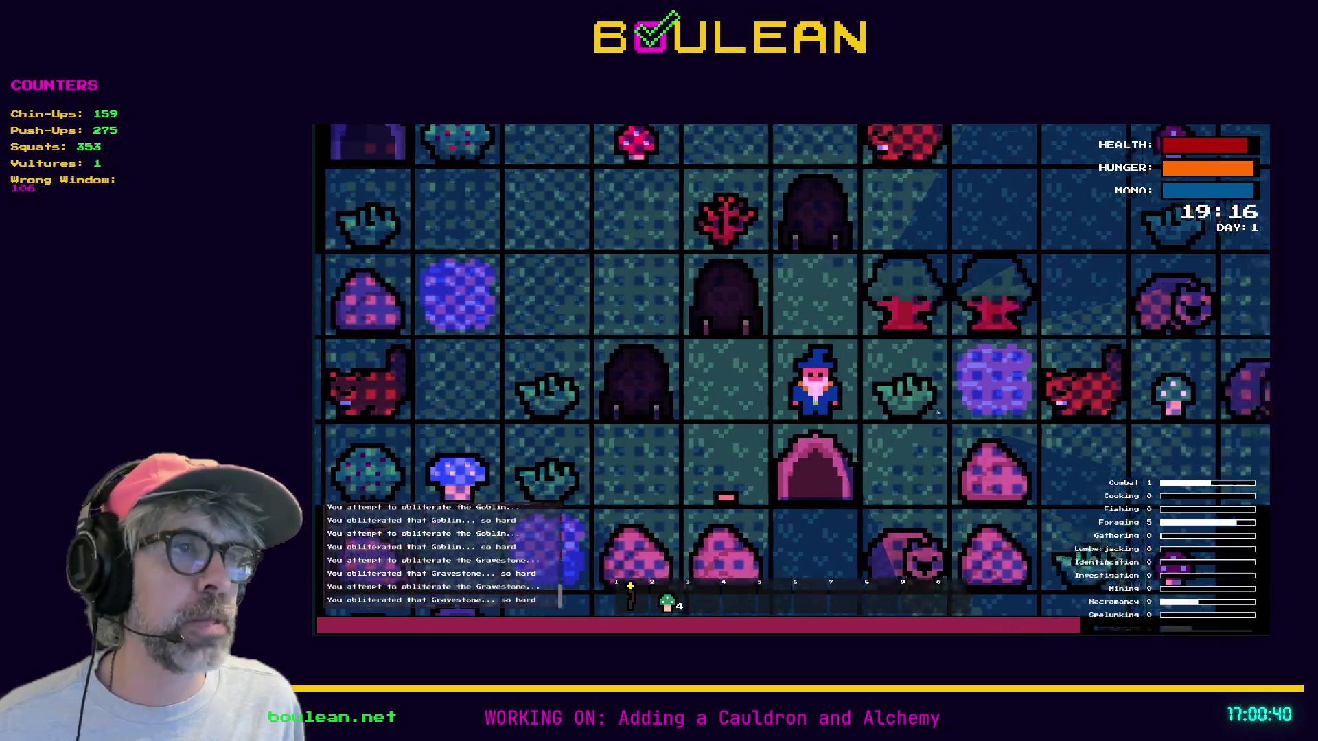
{"action": "key", "text": "F8"}
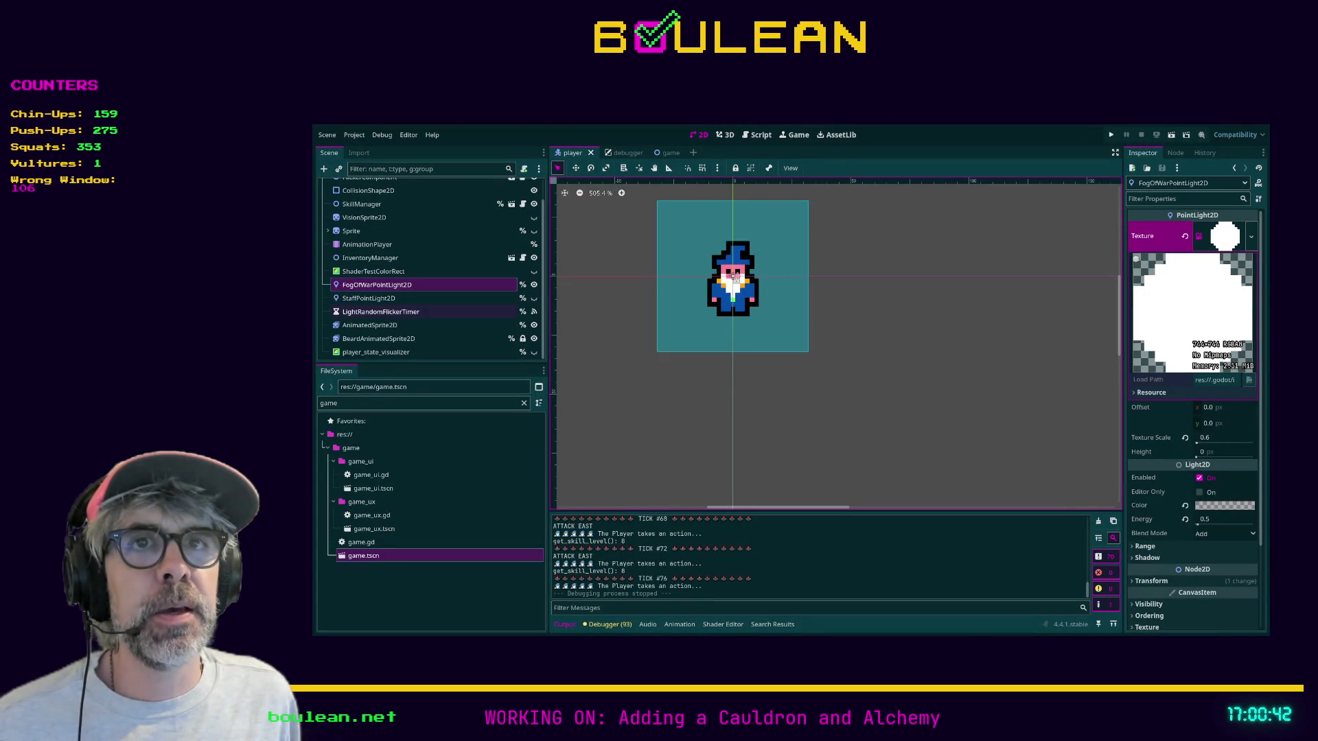